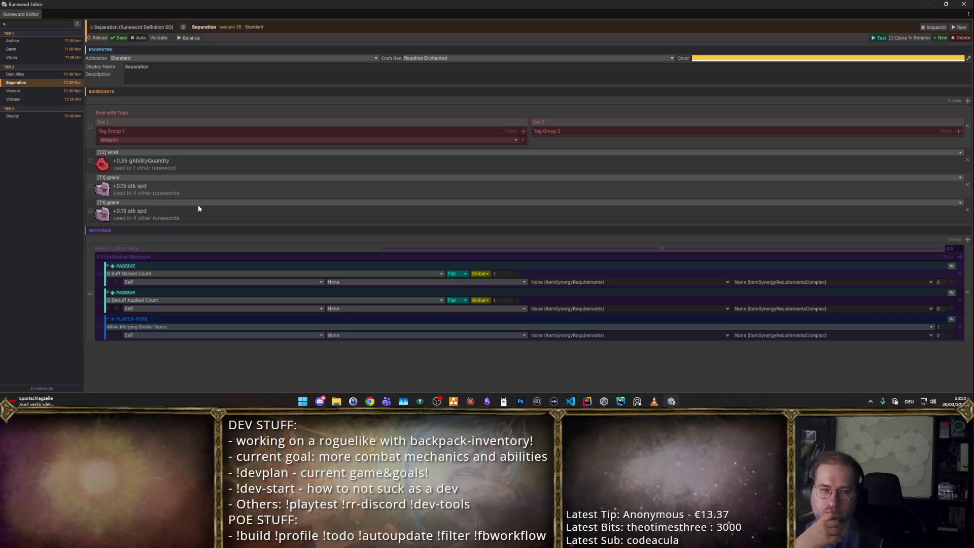
Step: Swap the second ingredient to the patience rune and delete the third, leaving wind and patience
{"action": "left_click", "coordinate": [166, 178]}
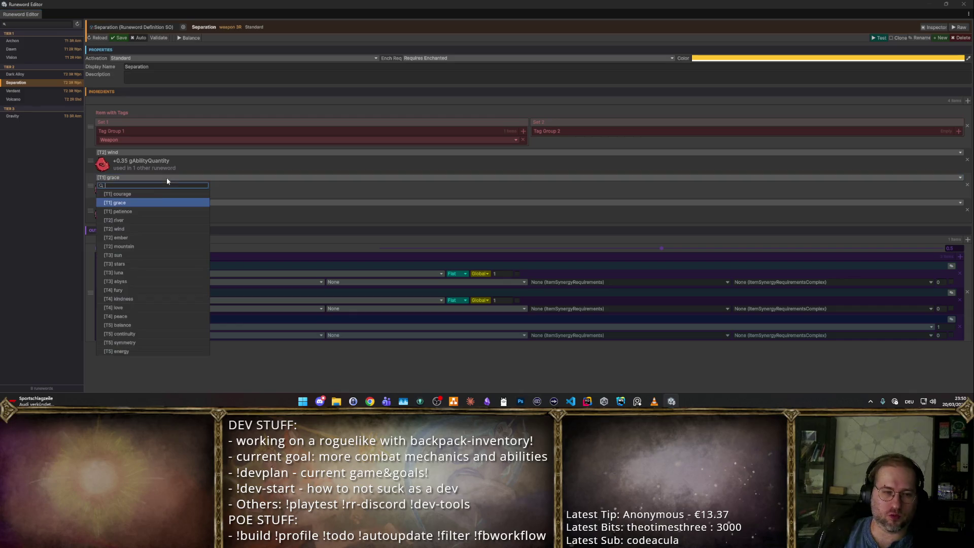
{"action": "left_click", "coordinate": [141, 214]}
{"action": "left_click", "coordinate": [143, 203]}
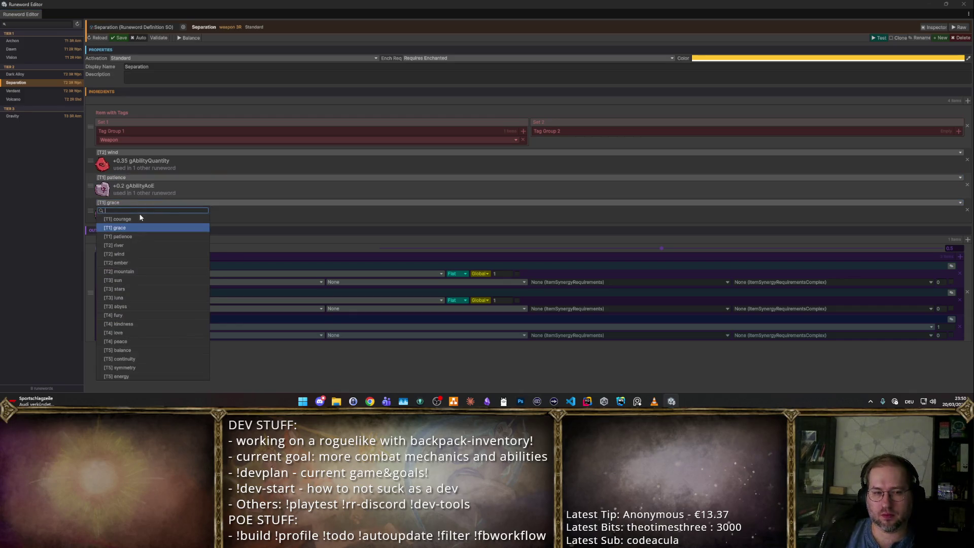
{"action": "left_click", "coordinate": [148, 206]}
{"action": "left_click", "coordinate": [149, 203]}
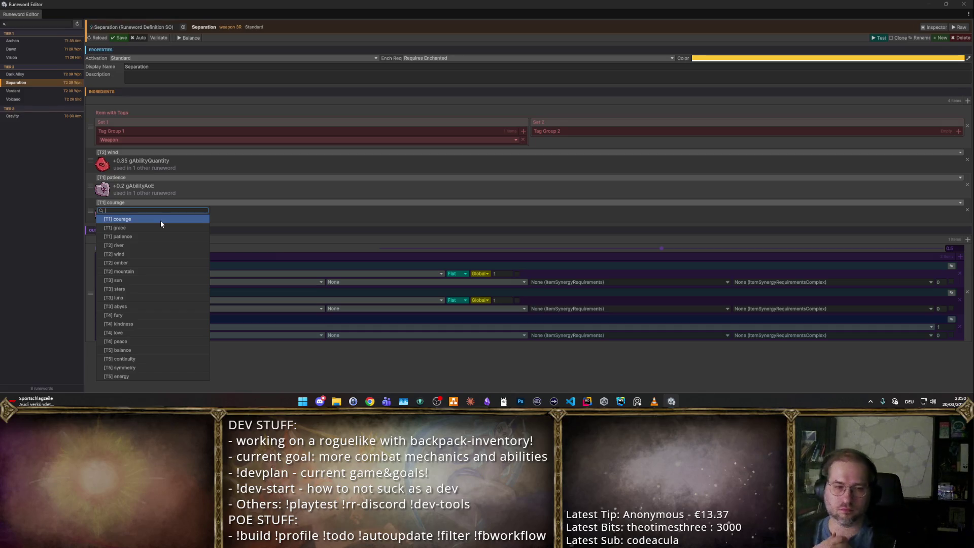
{"action": "left_click", "coordinate": [967, 209]}
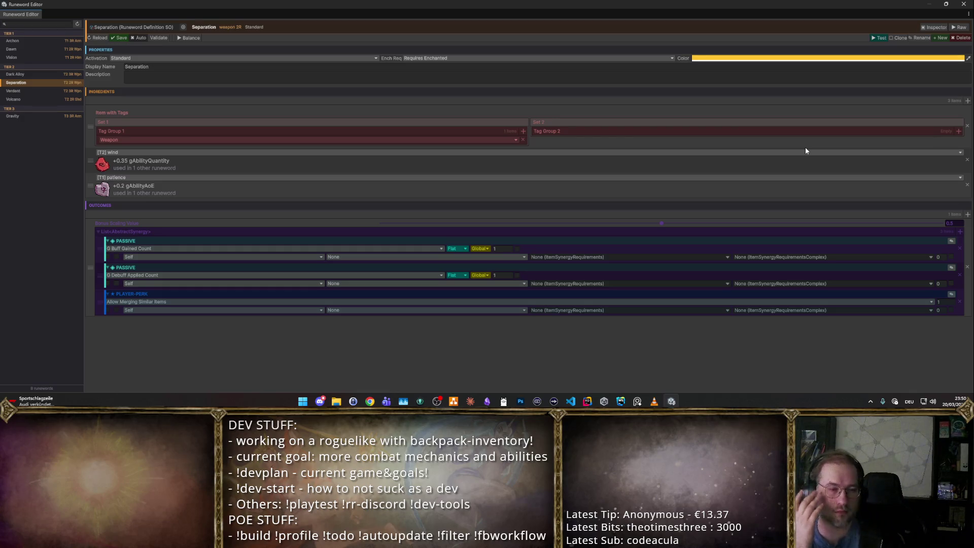
Step: Delete the Buff Gained Count and Allow Merging perk outcomes and set the passive to G Damage Mult More
{"action": "left_click", "coordinate": [959, 248]}
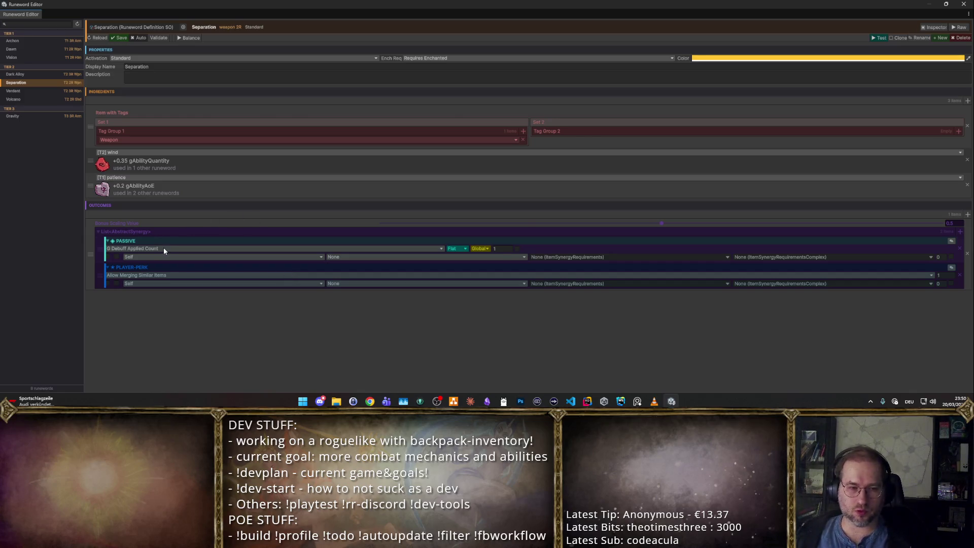
{"action": "left_click", "coordinate": [959, 275]}
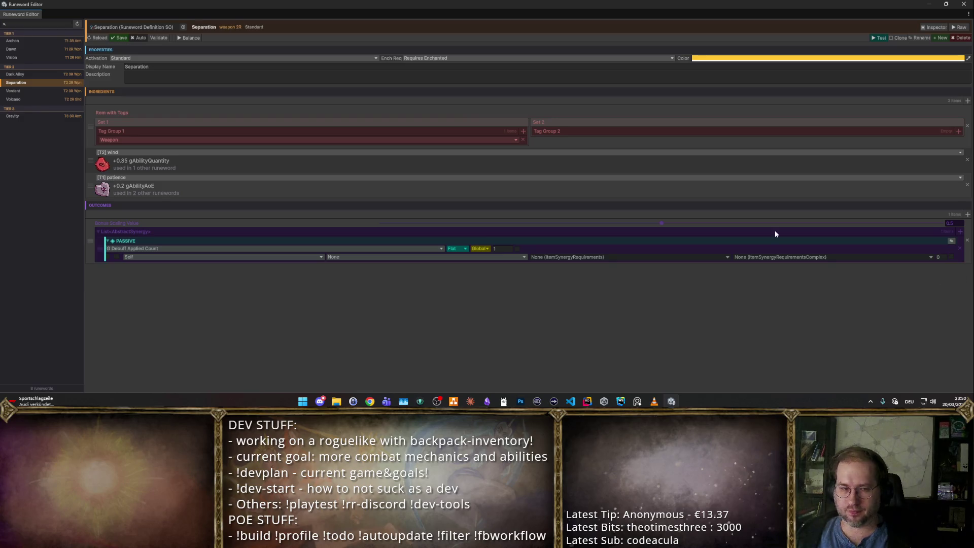
{"action": "left_click", "coordinate": [213, 248]}
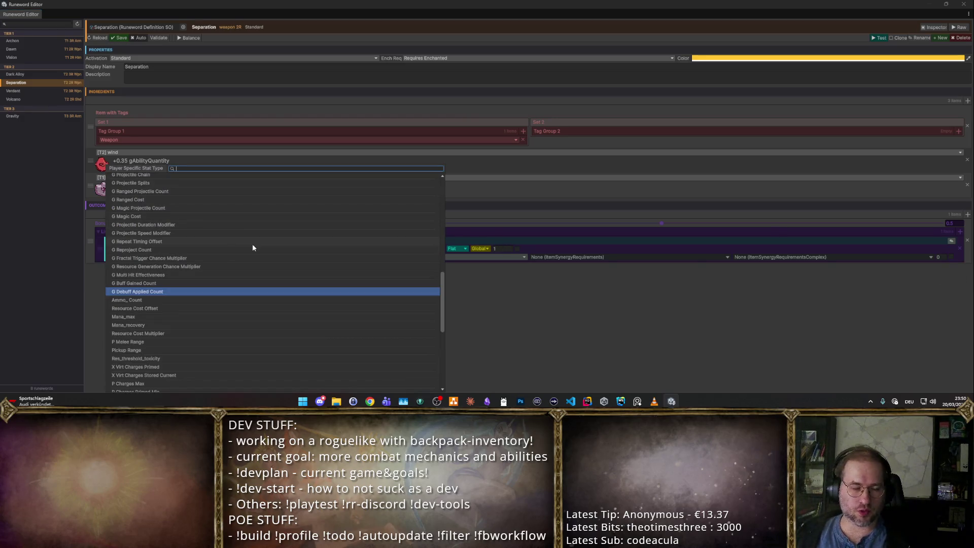
{"action": "type", "text": "Dama"}
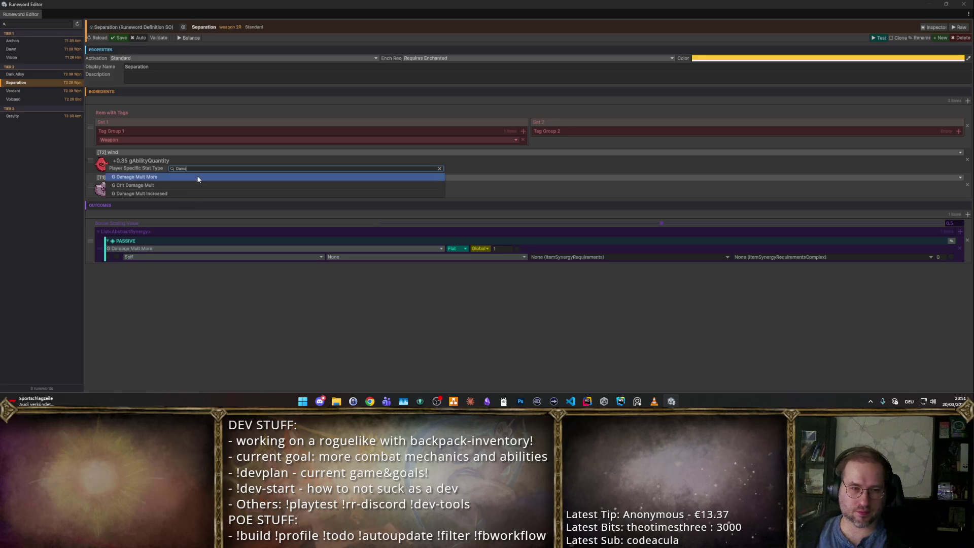
{"action": "left_click", "coordinate": [196, 176]}
Step: Make the Damage Mult More passive Local with More stacking and value 0.25
{"action": "left_click", "coordinate": [479, 249]}
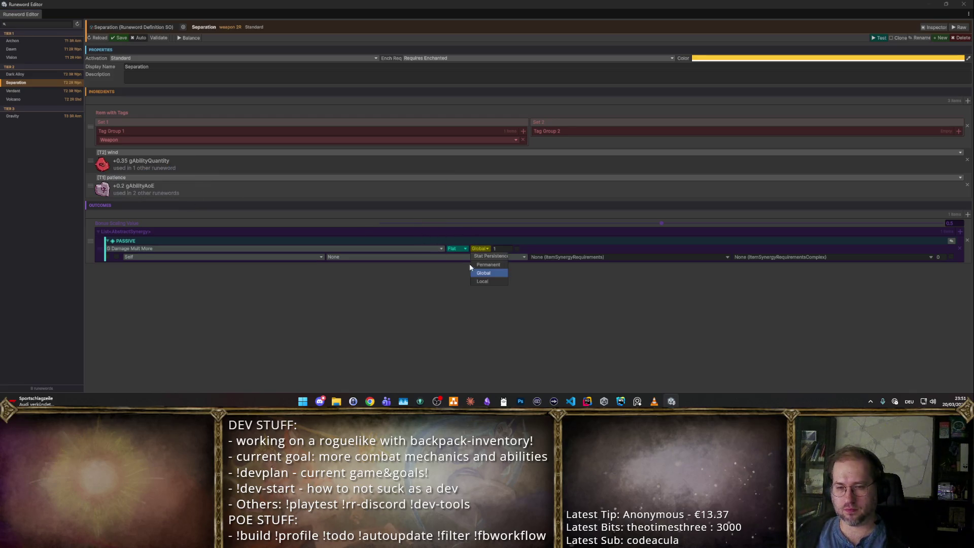
{"action": "left_click", "coordinate": [485, 281]}
{"action": "left_click", "coordinate": [455, 249]}
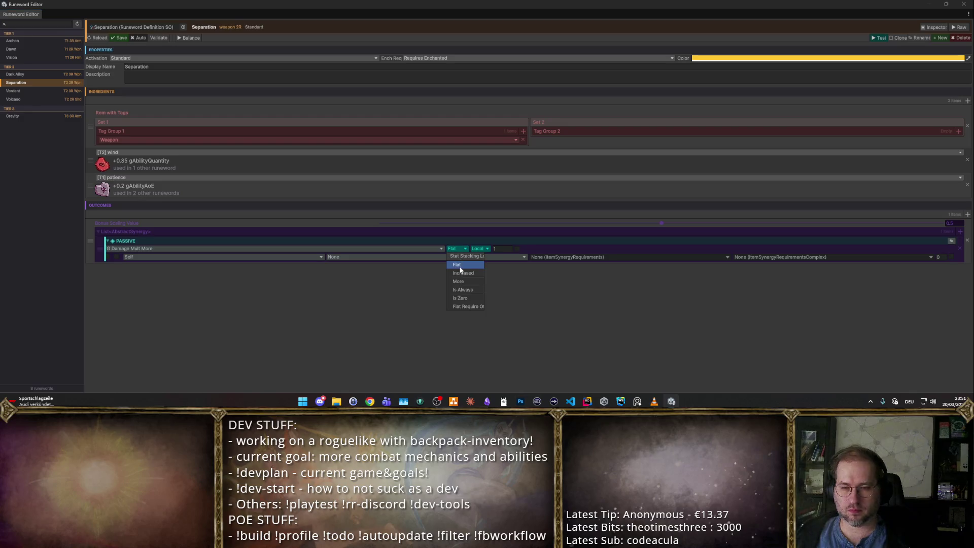
{"action": "left_click", "coordinate": [462, 282]}
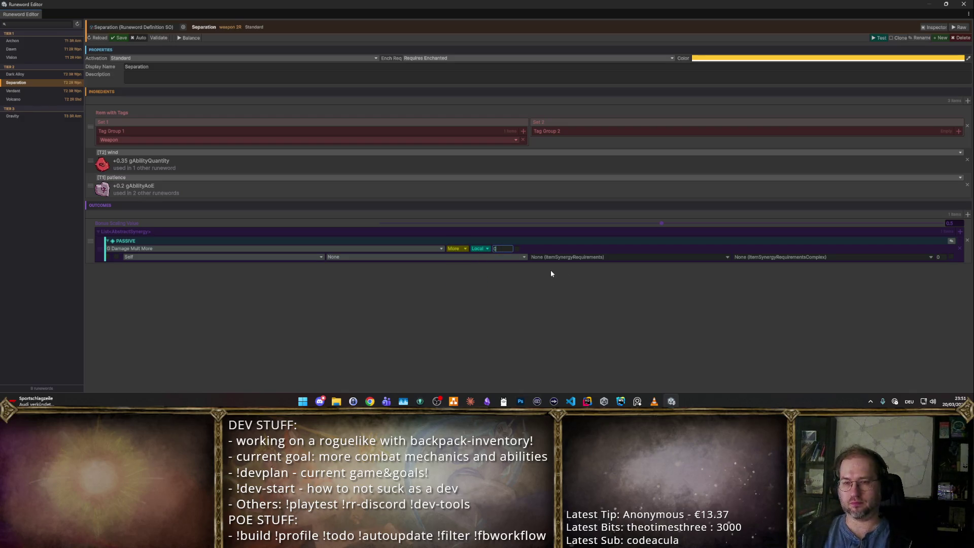
{"action": "type", "text": "0.35"}
{"action": "left_click", "coordinate": [952, 241]}
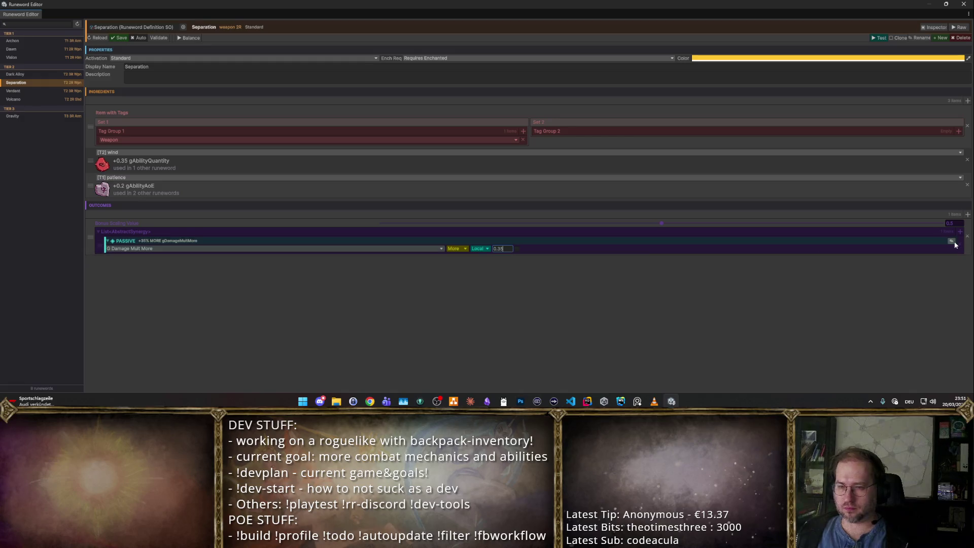
{"action": "left_click", "coordinate": [952, 241]}
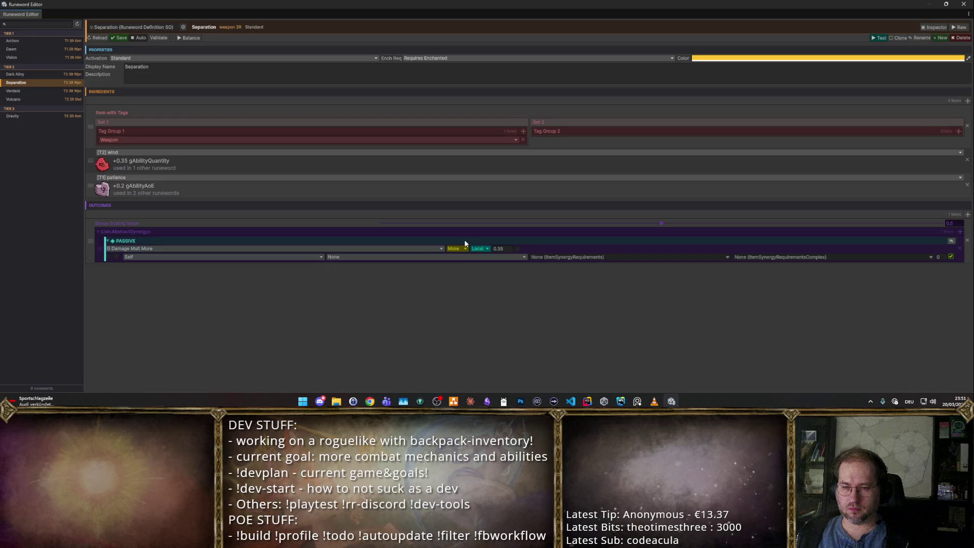
{"action": "type", "text": "0.25"}
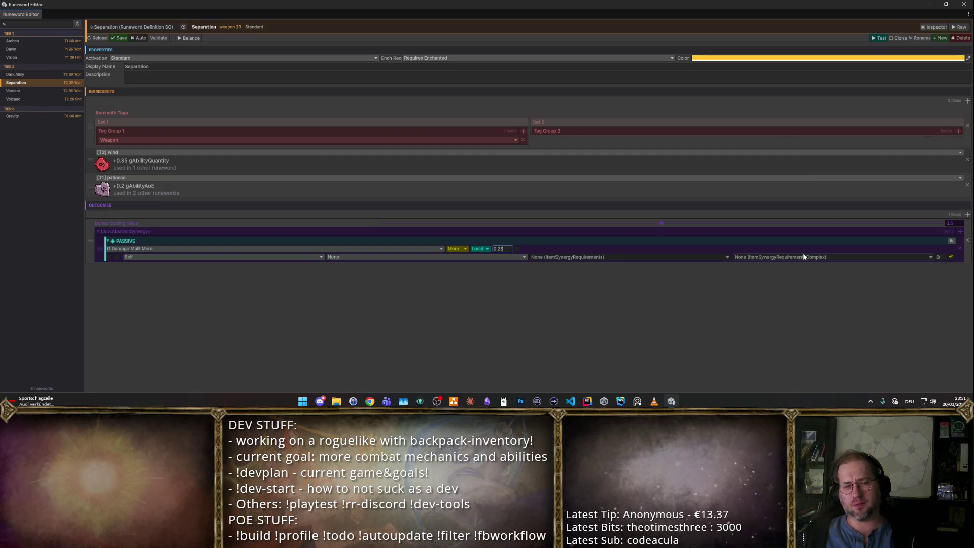
Step: Trim the Damage Mult More passive value from 0.25 to 0.2
{"action": "key", "text": "BackSpace"}
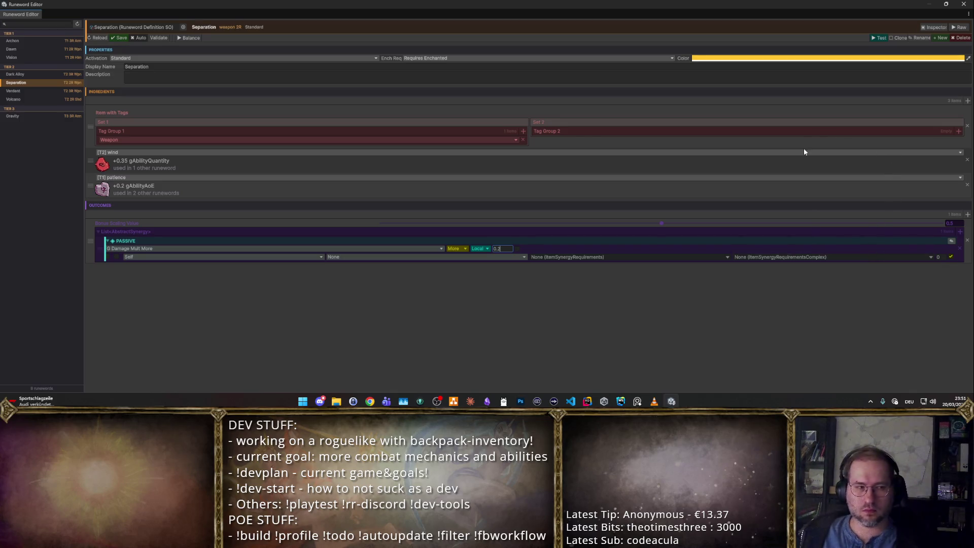
Step: Bring up the synergy type picker from the List<AbstractSynergy> + button
{"action": "left_click", "coordinate": [958, 232]}
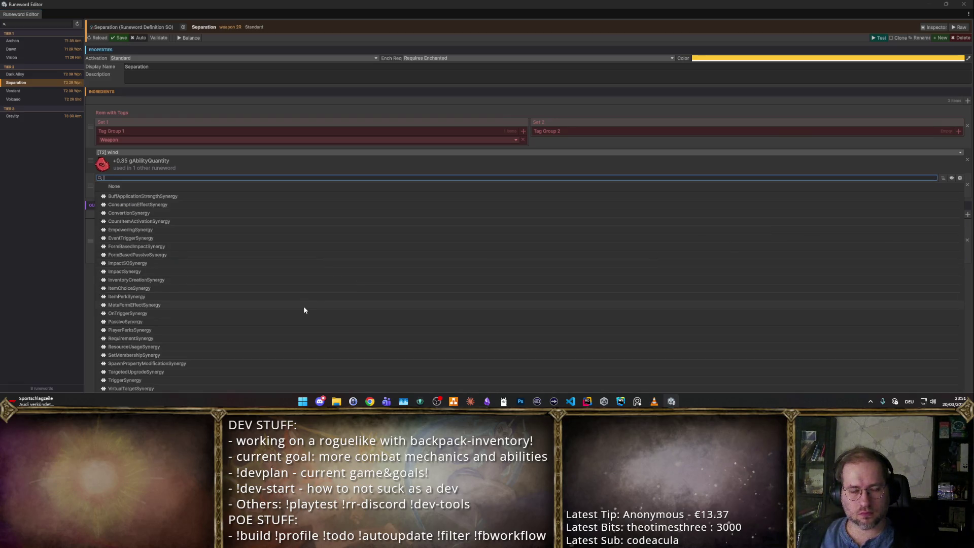
{"action": "left_click", "coordinate": [231, 265]}
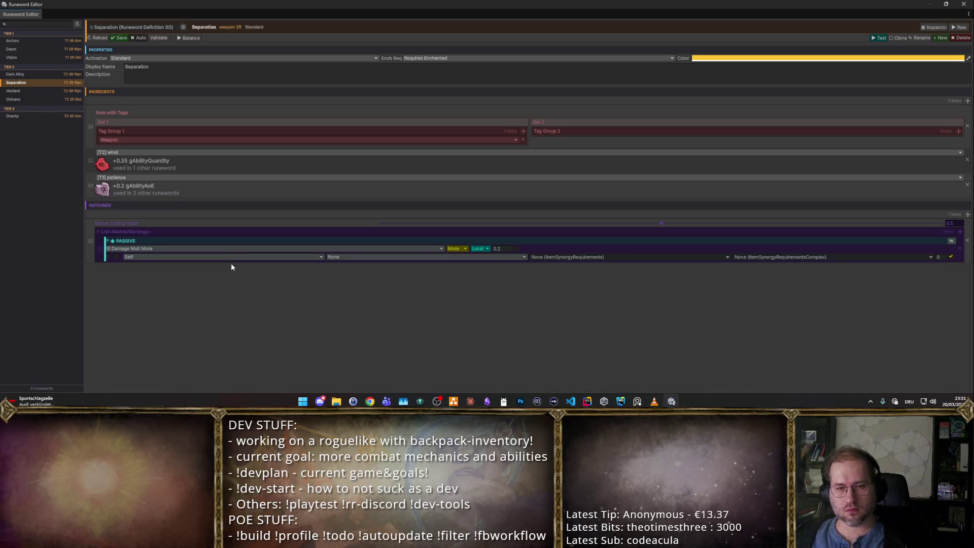
{"action": "left_click", "coordinate": [960, 234]}
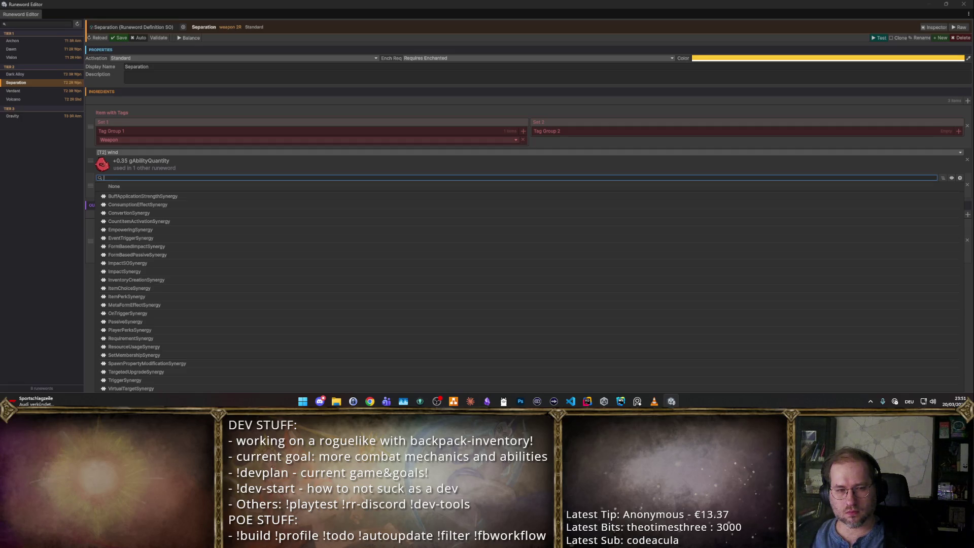
{"action": "left_click", "coordinate": [40, 250]}
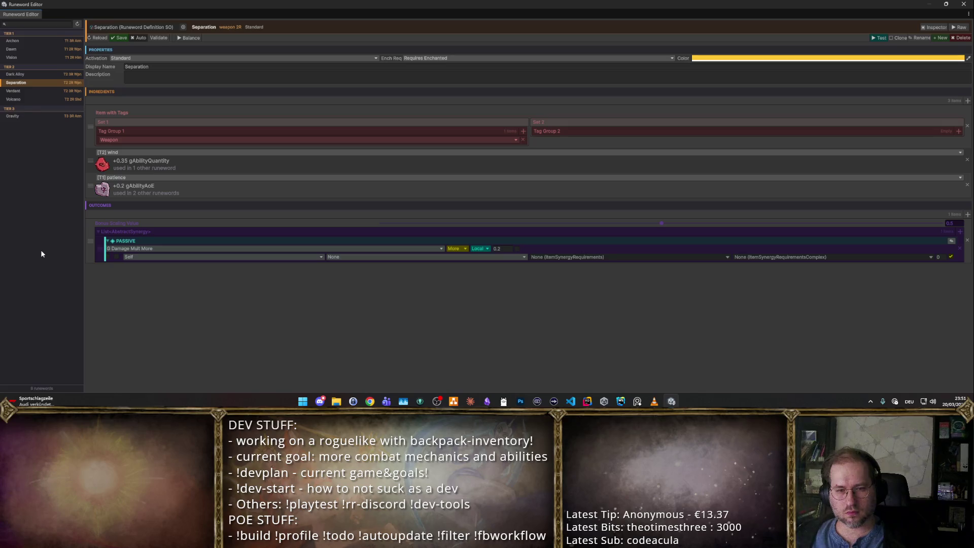
{"action": "left_click", "coordinate": [961, 231]}
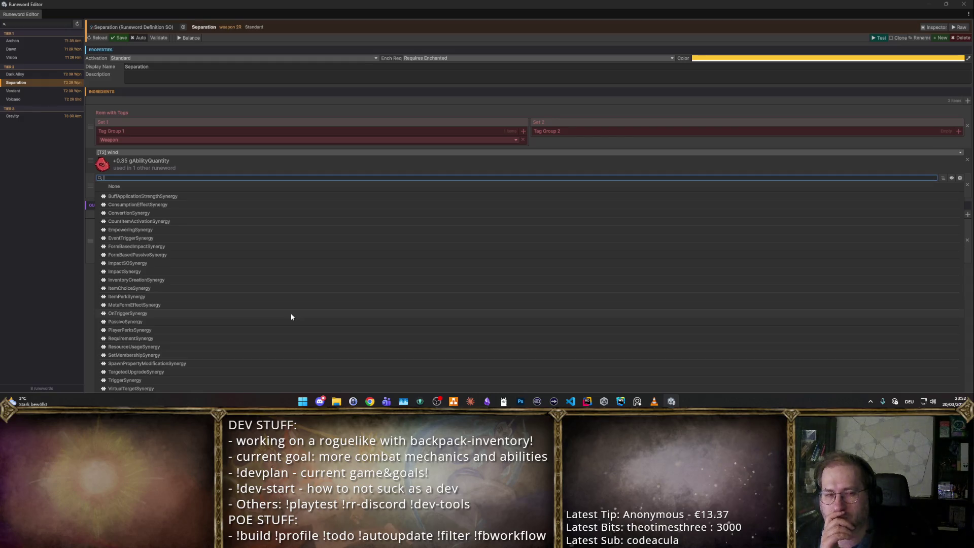
Step: Dismiss the synergy type picker, keeping only the Damage Mult More passive
{"action": "left_click", "coordinate": [50, 325]}
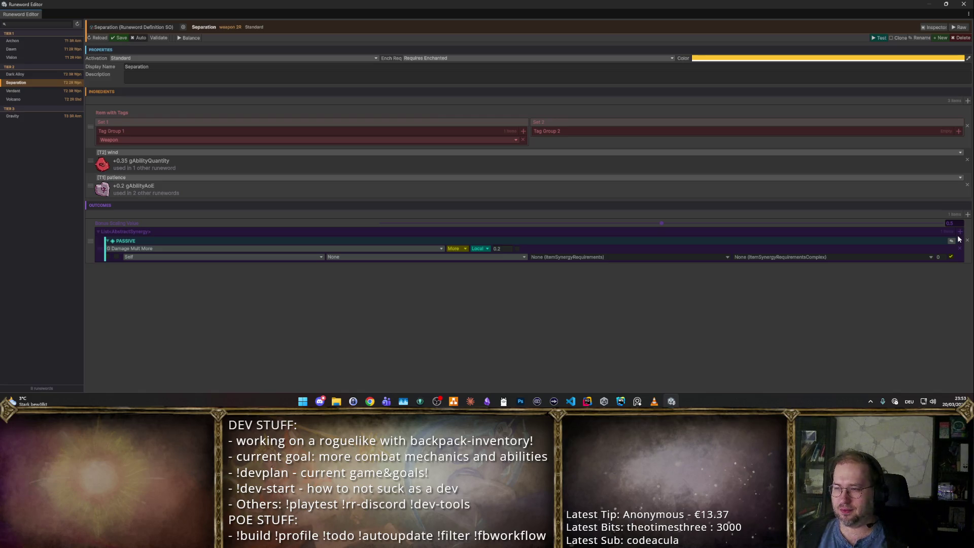
Step: Add a second PassiveSynergy to the Separation runeword's outcomes
{"action": "left_click", "coordinate": [960, 232]}
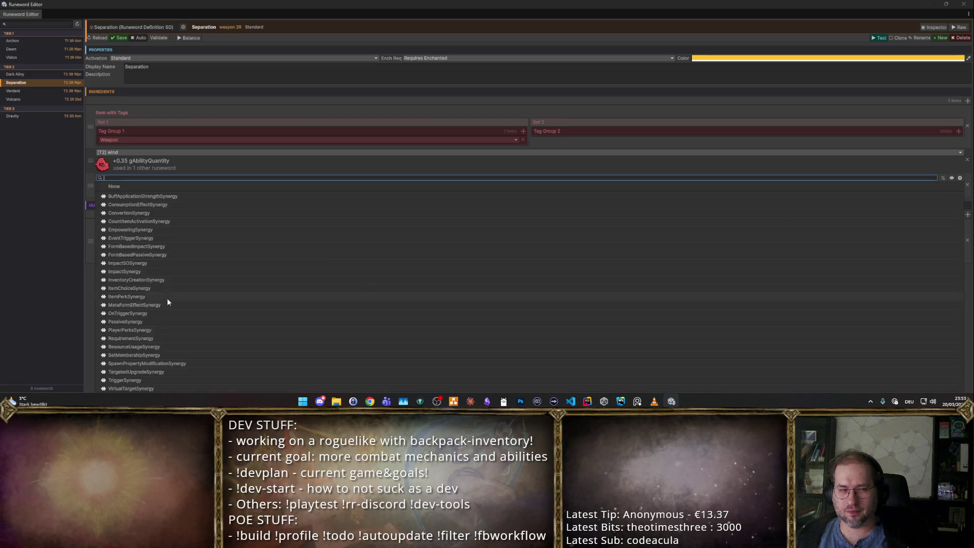
{"action": "left_click", "coordinate": [44, 321]}
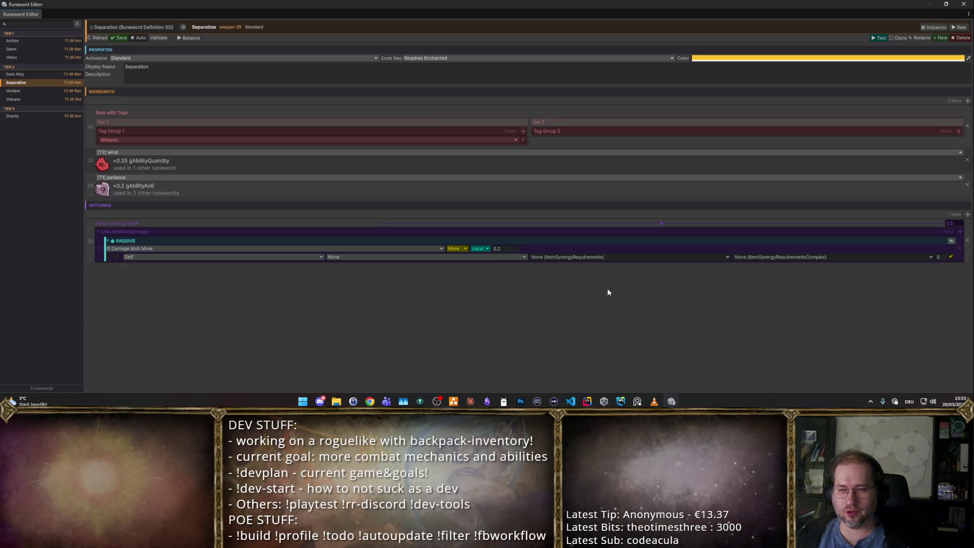
{"action": "left_click", "coordinate": [959, 232]}
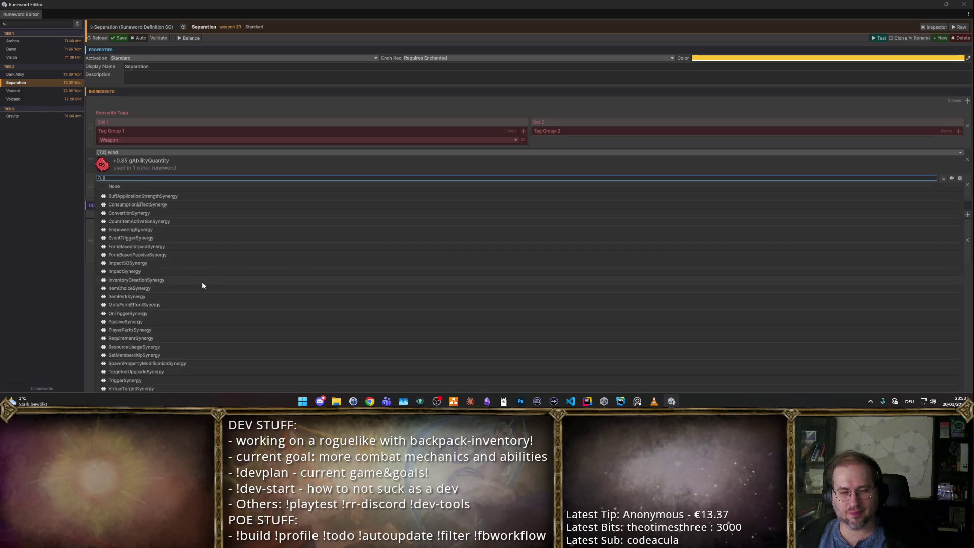
{"action": "left_click", "coordinate": [218, 325]}
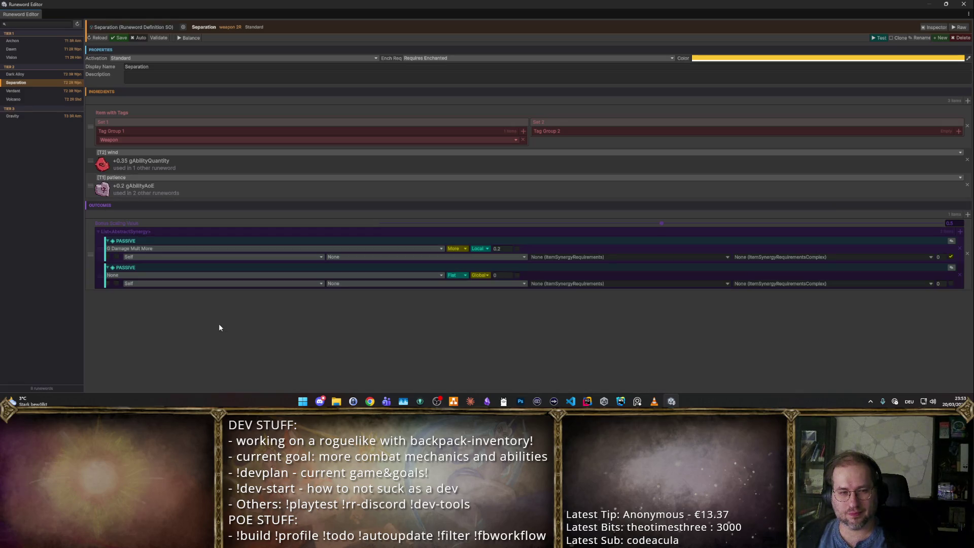
Step: Set the new passive's stat type to G Lucky Hit Chance
{"action": "left_click", "coordinate": [192, 276]}
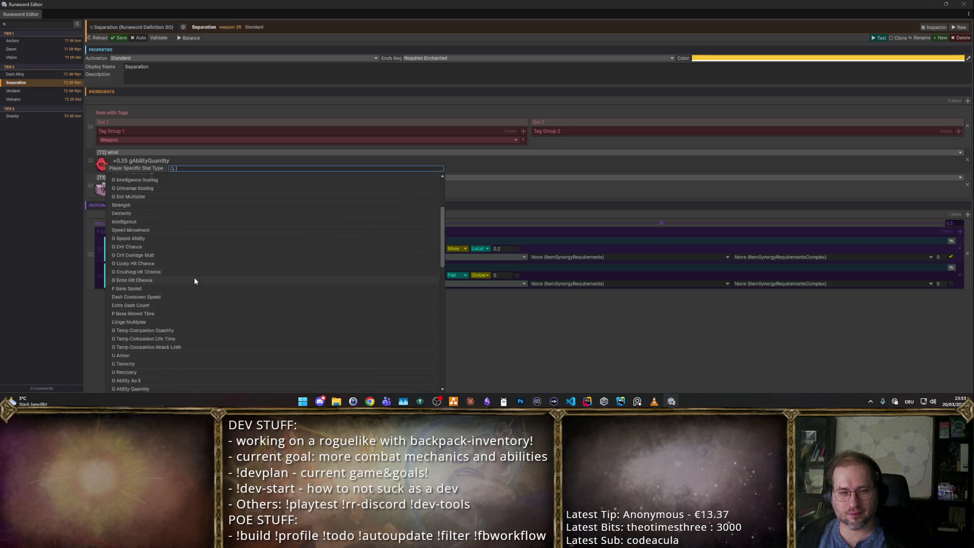
{"action": "left_click", "coordinate": [548, 332]}
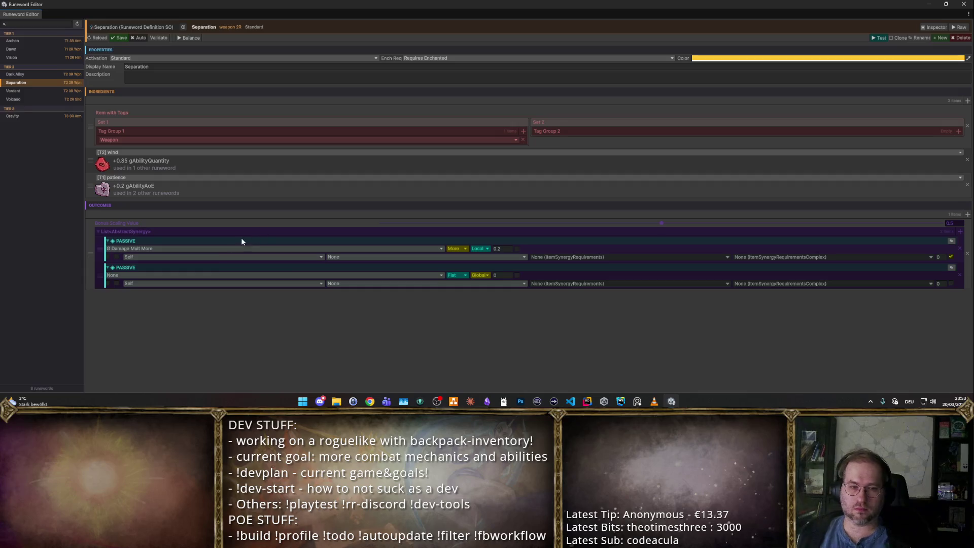
{"action": "left_click", "coordinate": [247, 274]}
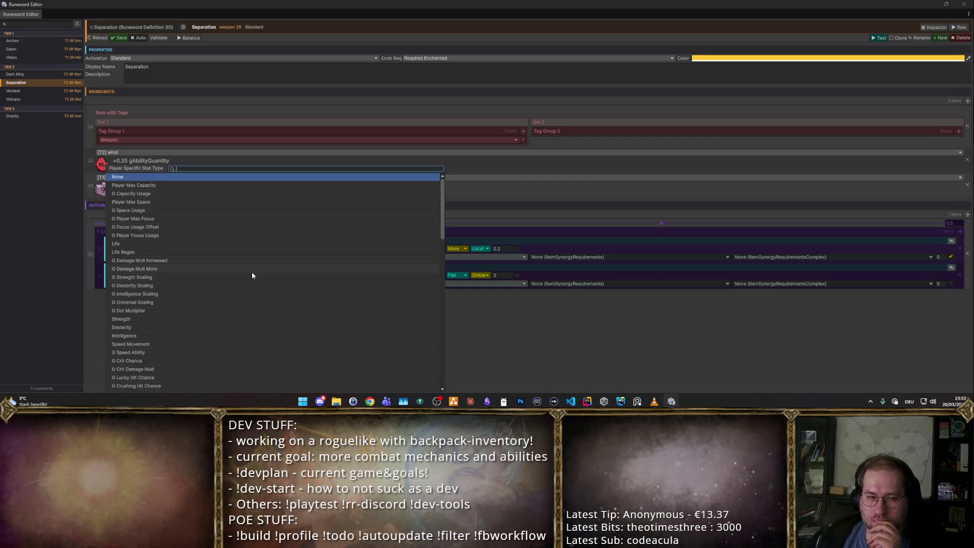
{"action": "scroll", "coordinate": [262, 258], "scroll_direction": "down", "scroll_amount": 3}
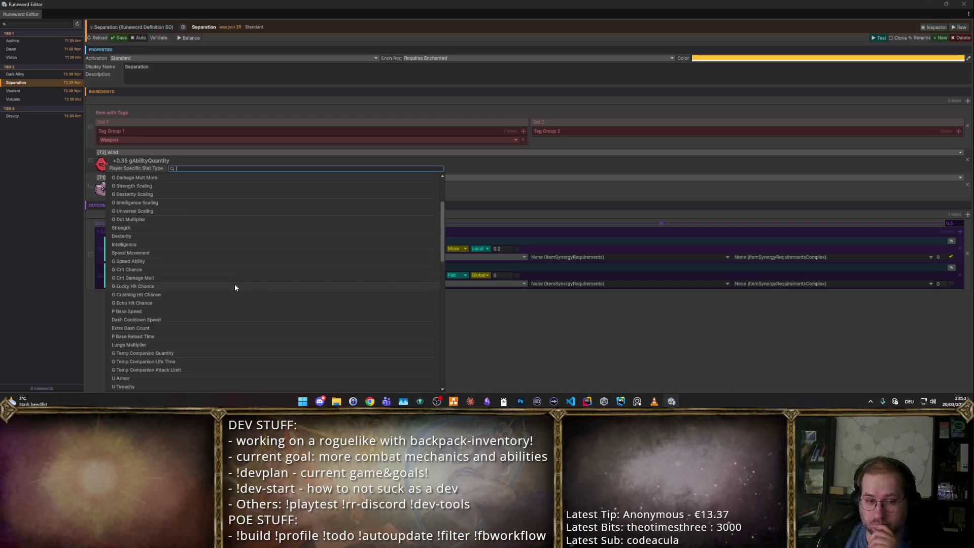
{"action": "scroll", "coordinate": [230, 292], "scroll_direction": "down", "scroll_amount": 2}
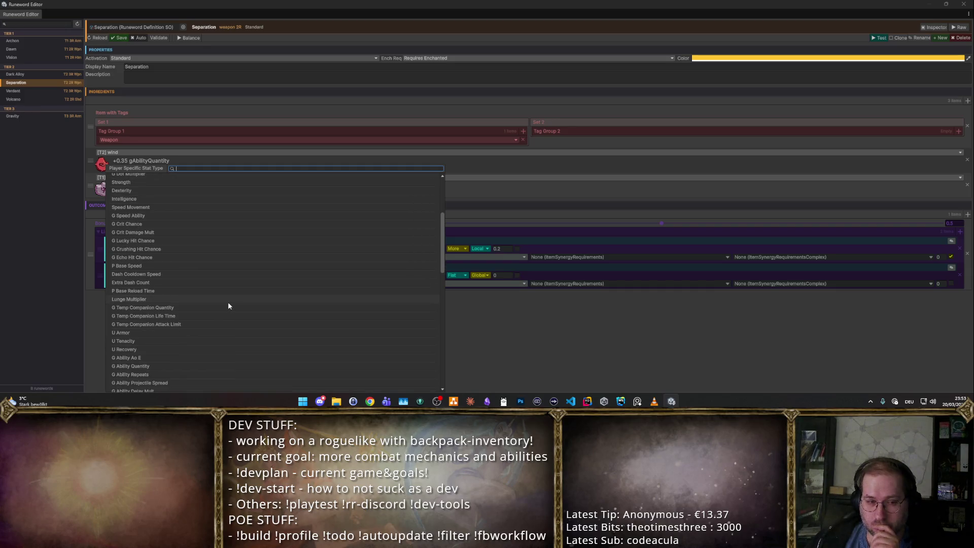
{"action": "left_click", "coordinate": [185, 242]}
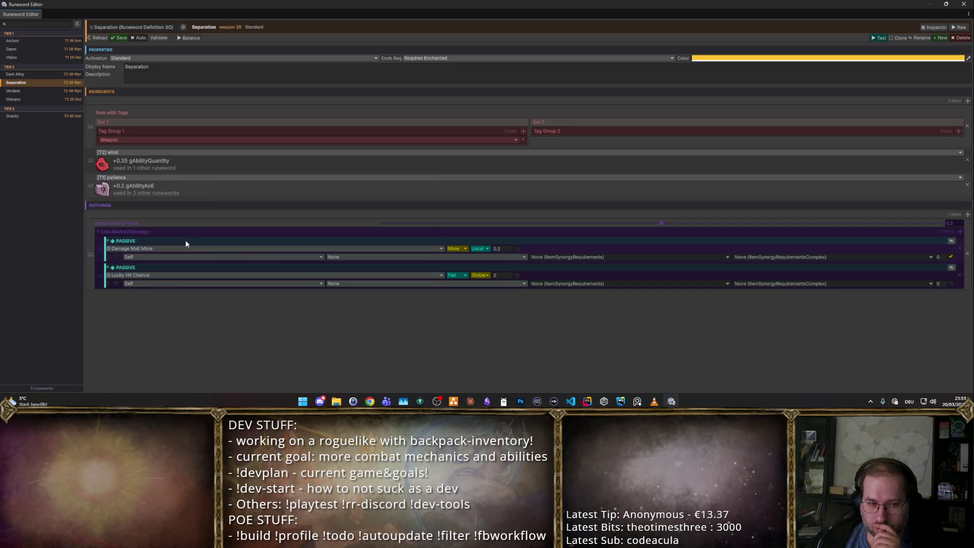
Step: Make the Lucky Hit Chance passive Local with value 0.2 and launch a playtest
{"action": "left_click", "coordinate": [487, 276]}
{"action": "type", "text": ".25"}
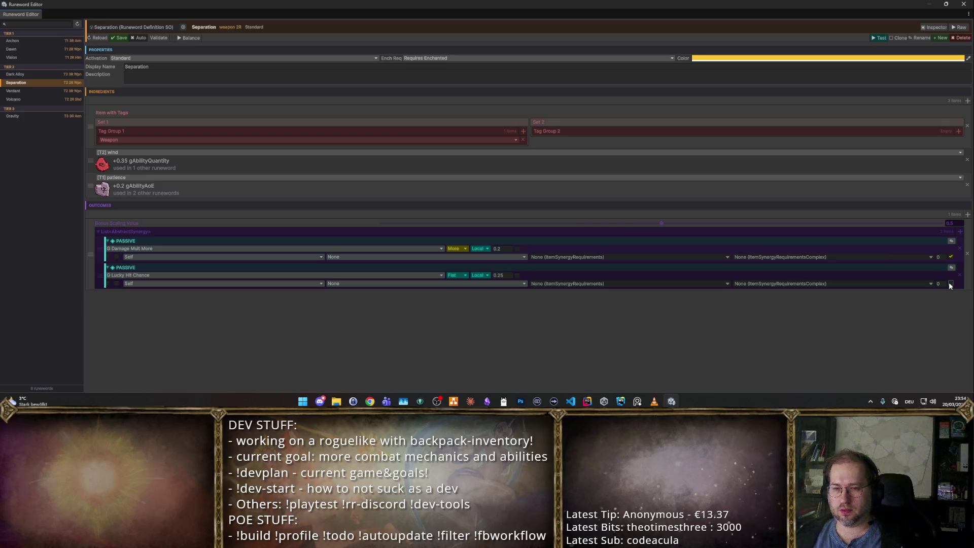
{"action": "left_click", "coordinate": [507, 275]}
{"action": "key", "text": "BackSpace"}
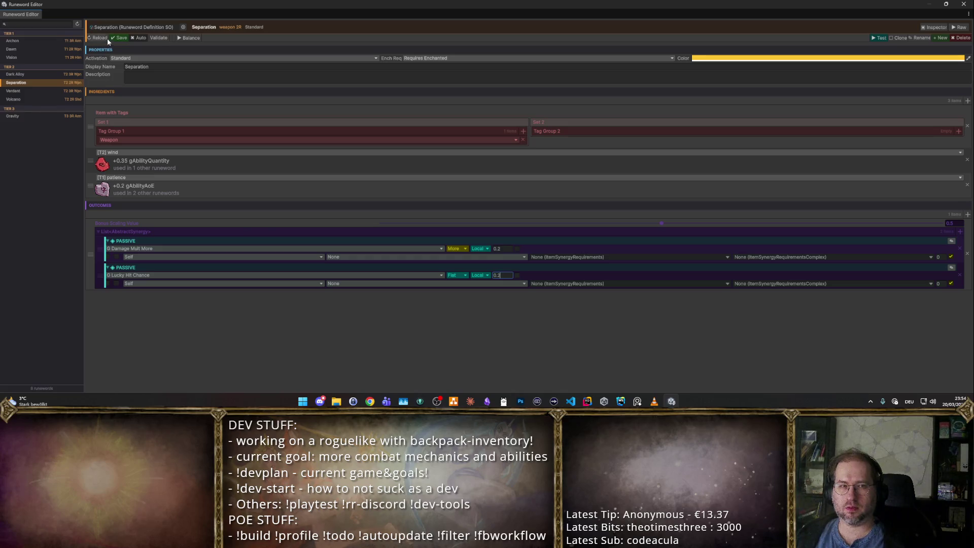
{"action": "left_click", "coordinate": [874, 39]}
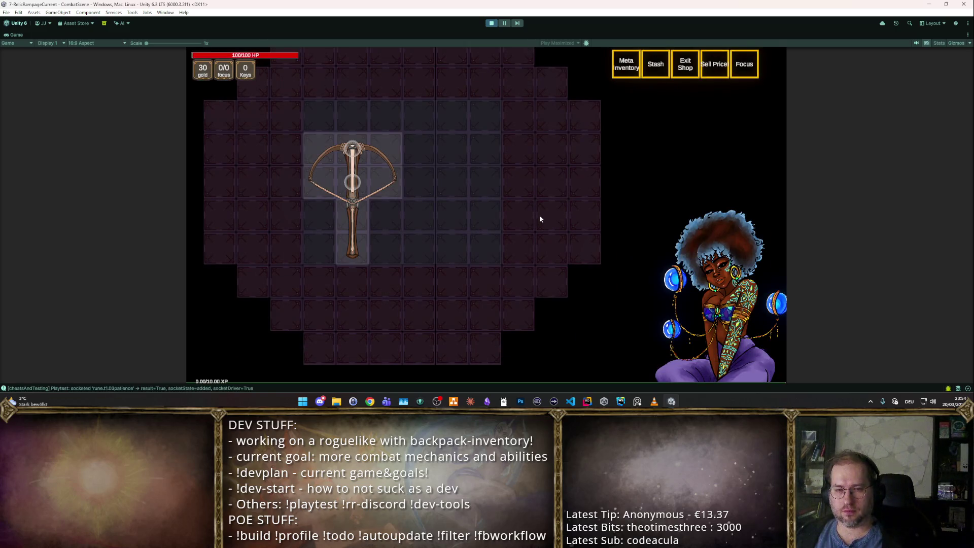
Step: Read the crossbow's Separation tooltip: 75.4% LESS Damage and +24.6% Lucky Hit Chance
{"action": "mouse_move", "coordinate": [366, 205]}
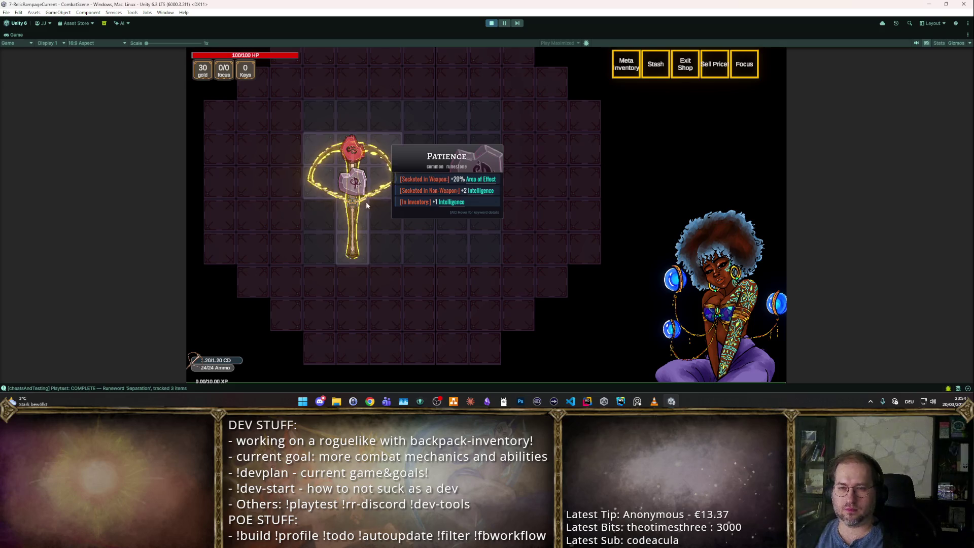
{"action": "mouse_move", "coordinate": [354, 225]}
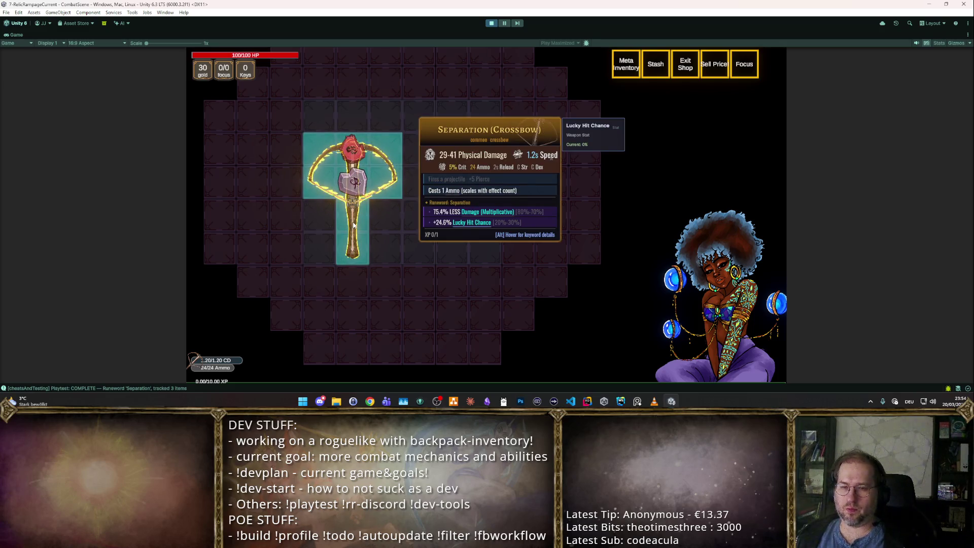
Step: Stop play mode, set the Damage Mult More value to 1.2, and rerun the playtest
{"action": "left_click", "coordinate": [490, 28]}
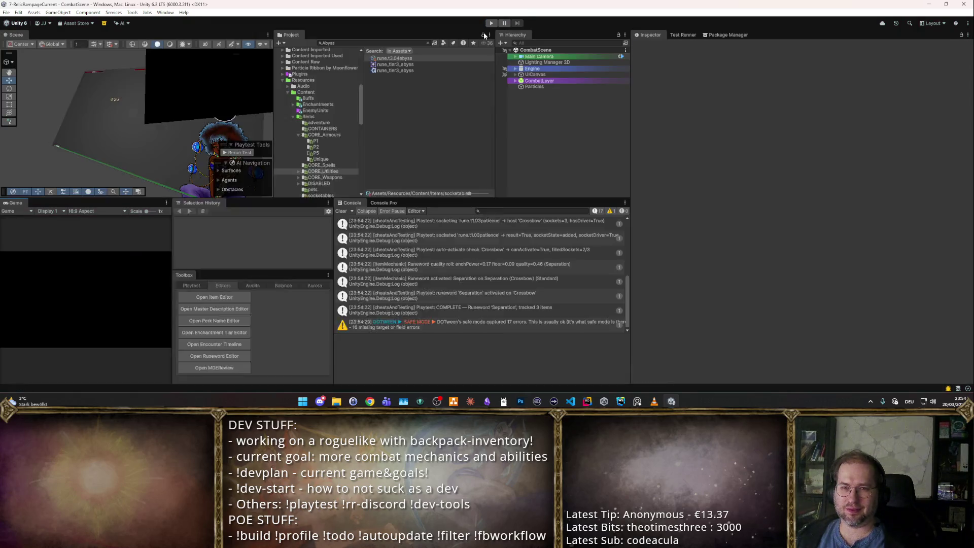
{"action": "double_click", "coordinate": [331, 70]}
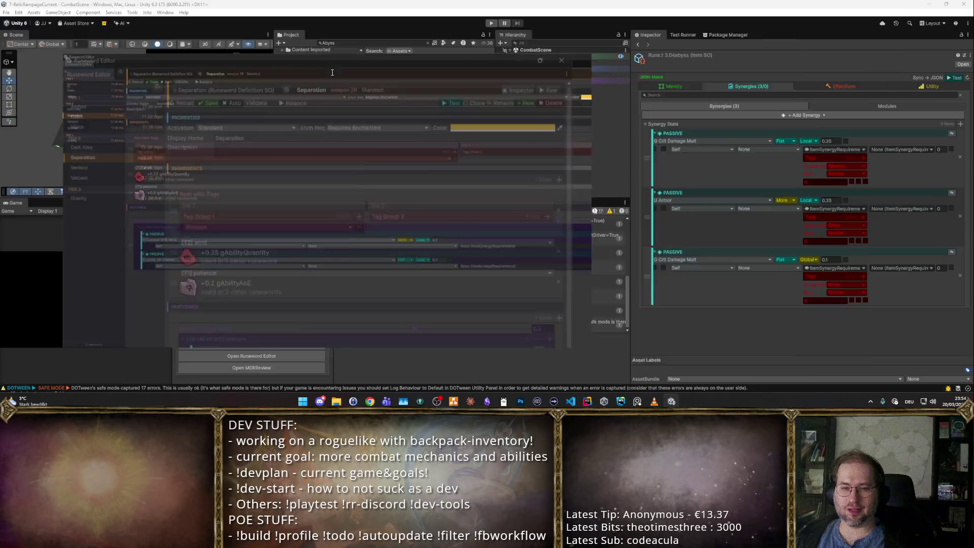
{"action": "type", "text": "1.2"}
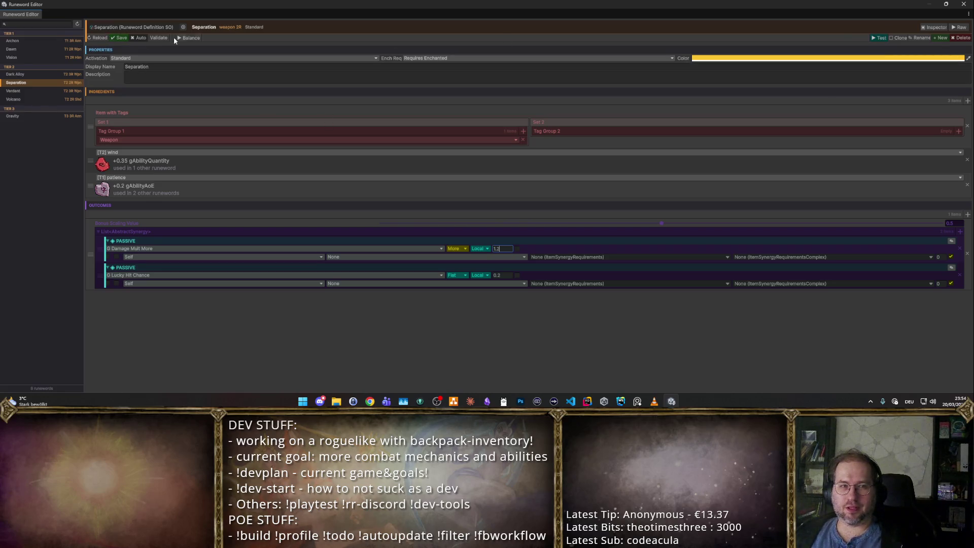
{"action": "left_click", "coordinate": [878, 38]}
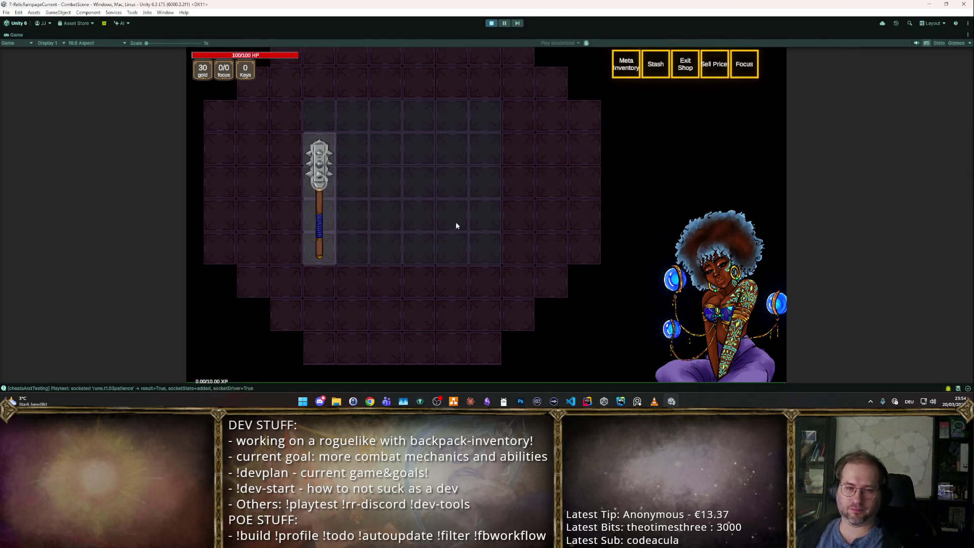
Step: View the Separation runeword tooltip on the socketed spiked mace
{"action": "mouse_move", "coordinate": [326, 228]}
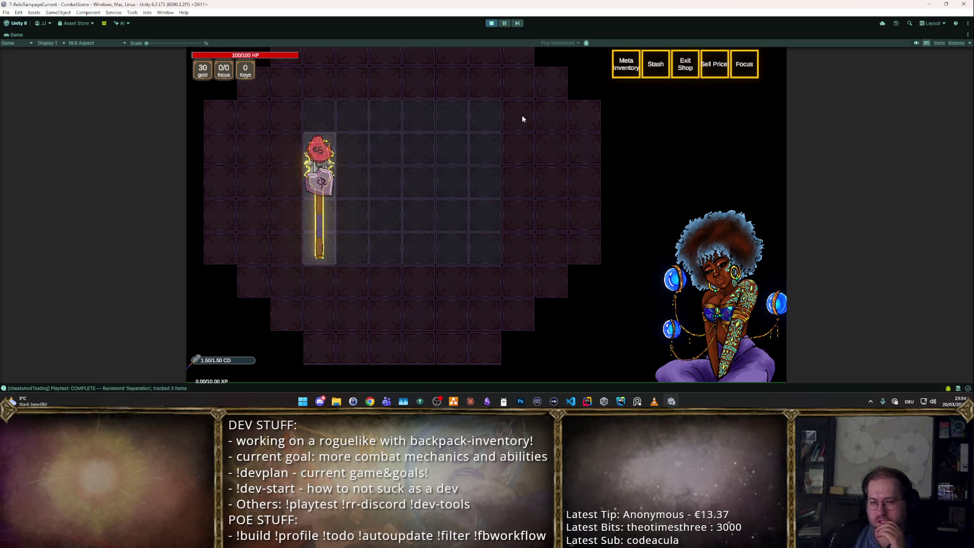
Step: Stop the playtest and switch the Damage Mult More passive from More to Flat stacking
{"action": "left_click", "coordinate": [487, 23]}
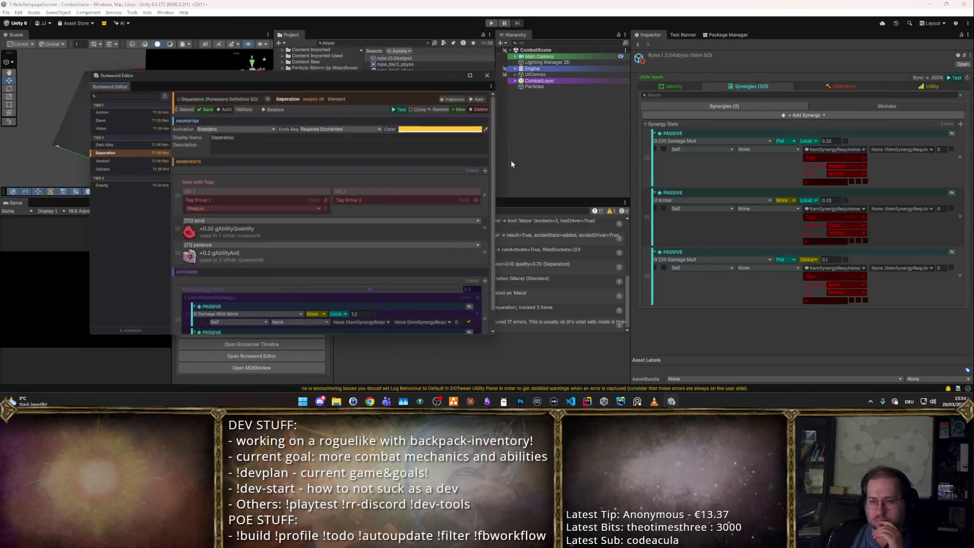
{"action": "scroll", "coordinate": [352, 257], "scroll_direction": "down", "scroll_amount": 2}
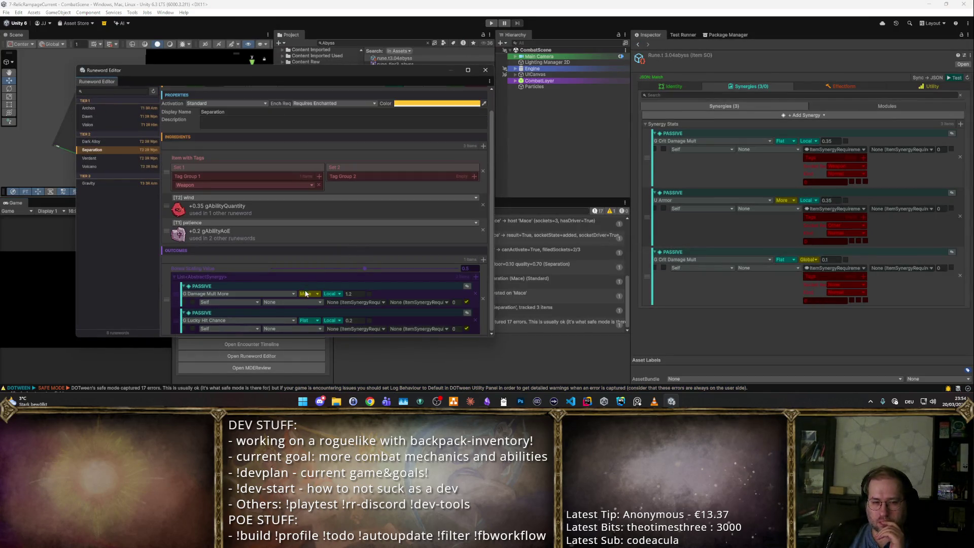
{"action": "left_click", "coordinate": [306, 293]}
{"action": "left_click", "coordinate": [319, 307]}
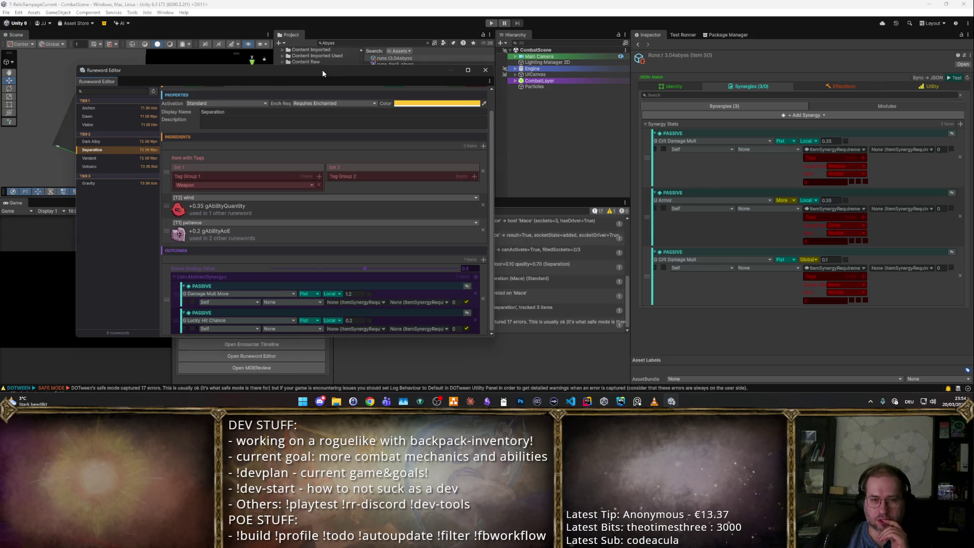
Step: Start a fresh playtest of the runeword with the updated passives
{"action": "left_click_drag", "start_coordinate": [322, 71], "coordinate": [606, 59]}
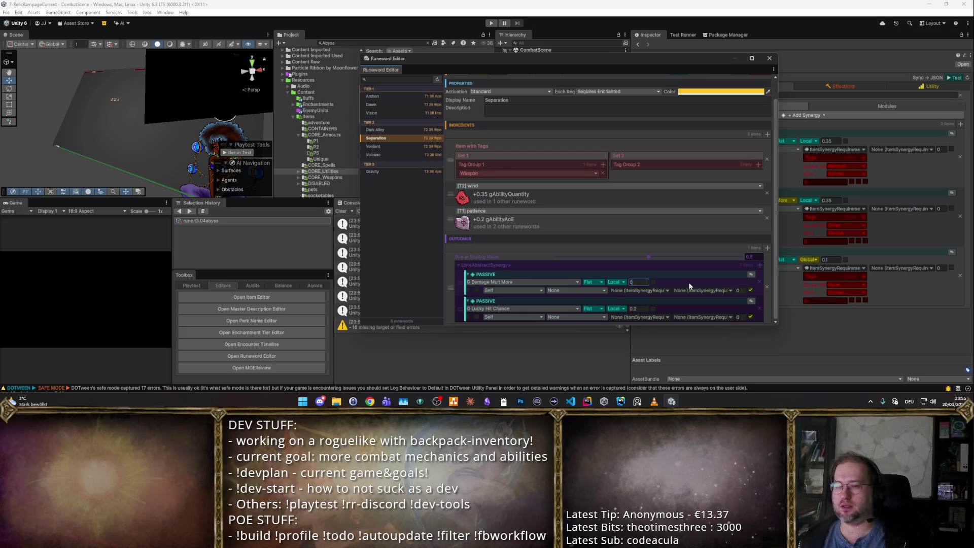
{"action": "scroll", "coordinate": [448, 145], "scroll_direction": "up", "scroll_amount": 2}
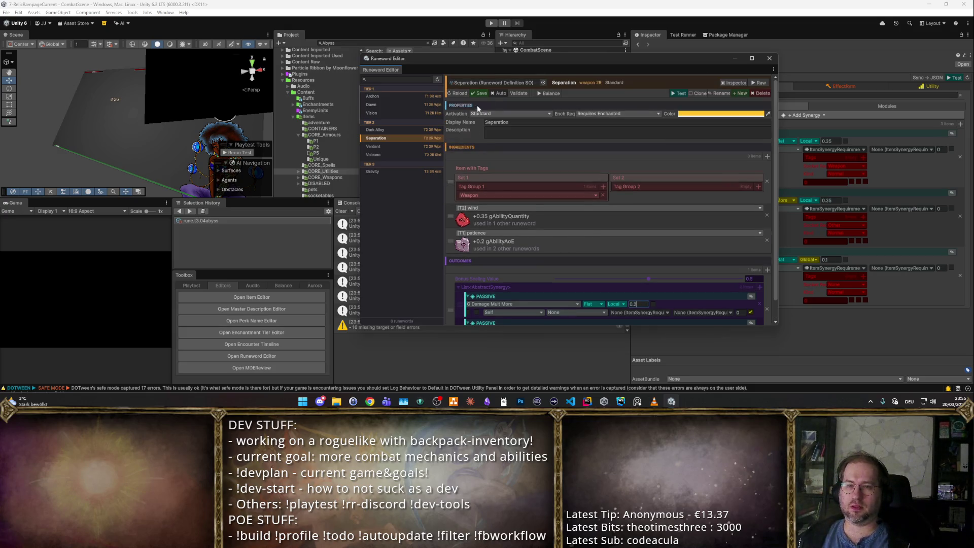
{"action": "left_click", "coordinate": [677, 93]}
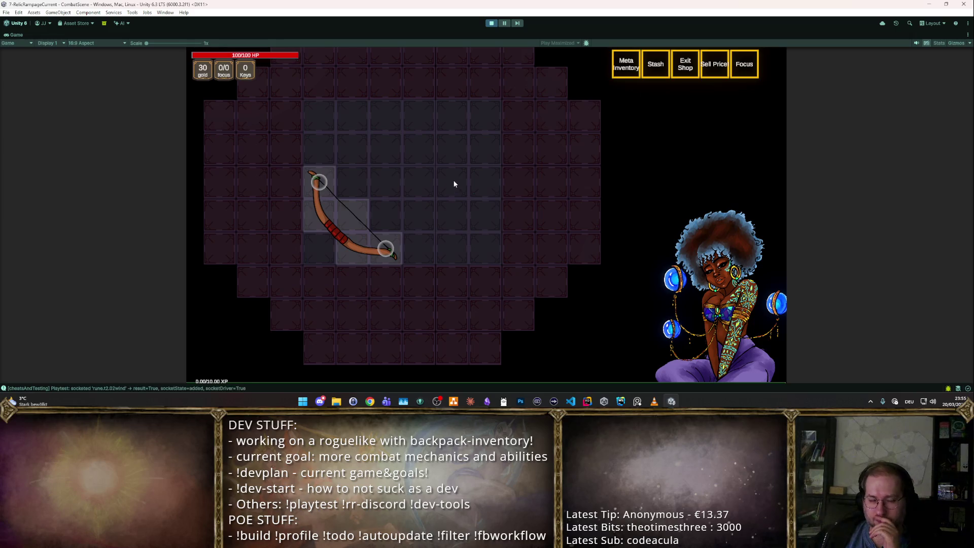
Step: Check the Separation bow's +24.7% Damage and +24.7% Lucky Hit Chance, then rotate and pick it up
{"action": "mouse_move", "coordinate": [355, 232]}
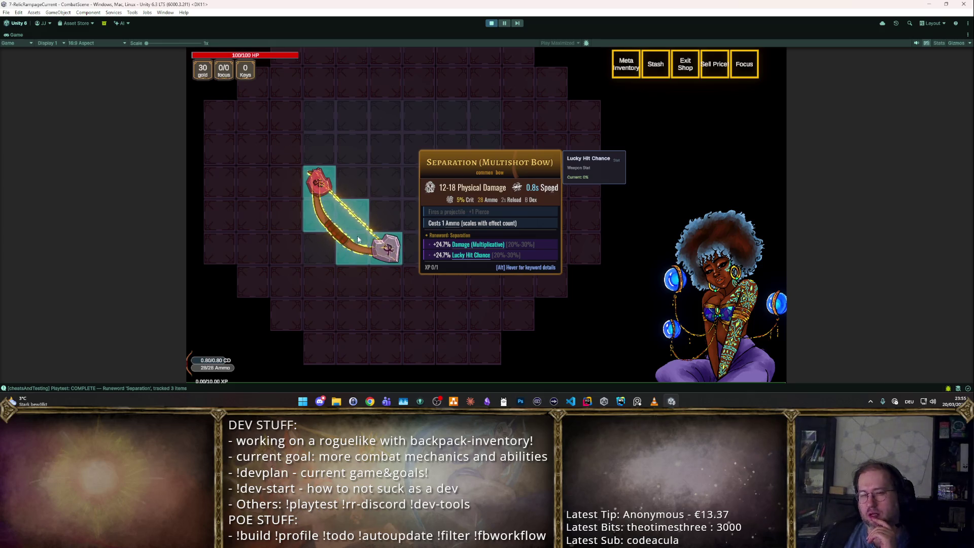
{"action": "mouse_move", "coordinate": [392, 250]}
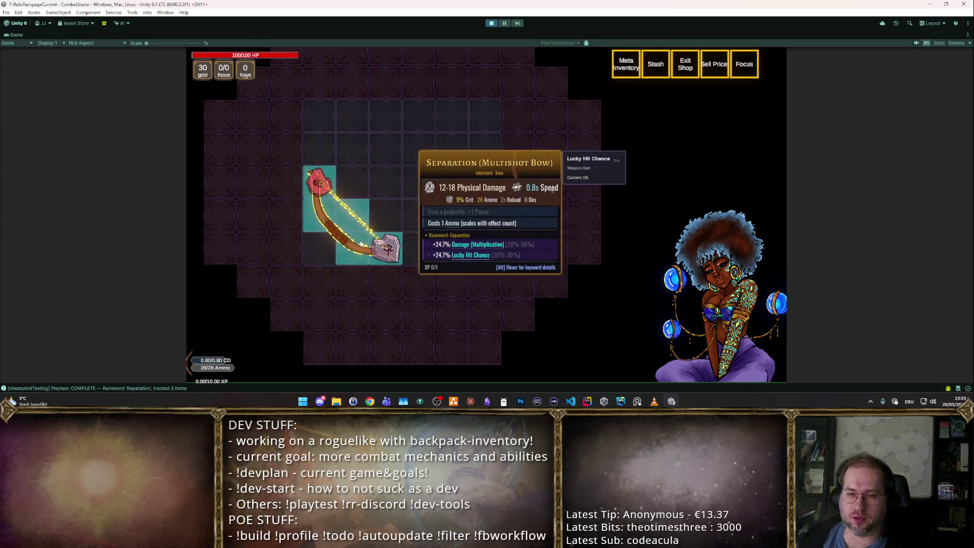
{"action": "key", "text": "r"}
{"action": "left_click_drag", "start_coordinate": [360, 224], "coordinate": [357, 149]}
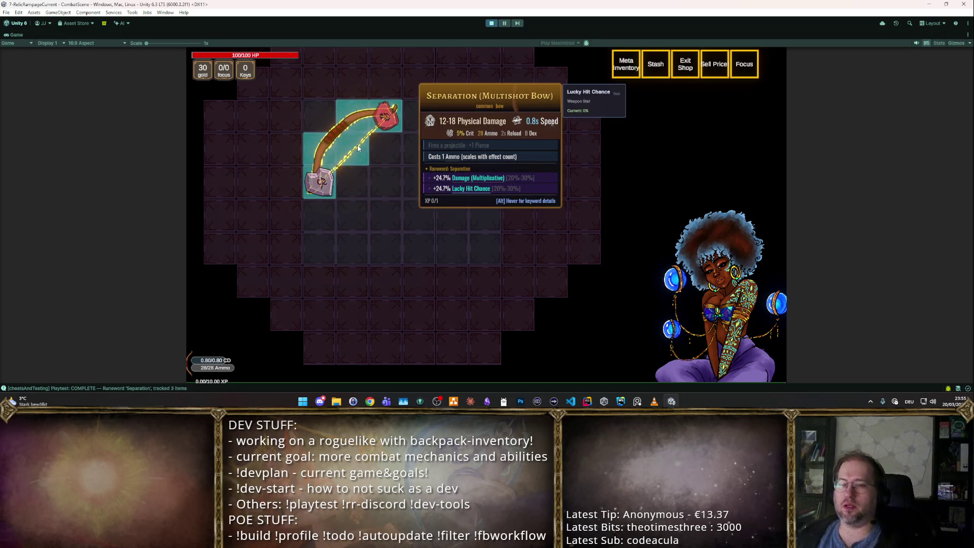
Step: Close the backpack, enter the first room, take the Crit Chance powerup, and stop play mode
{"action": "key", "text": "i"}
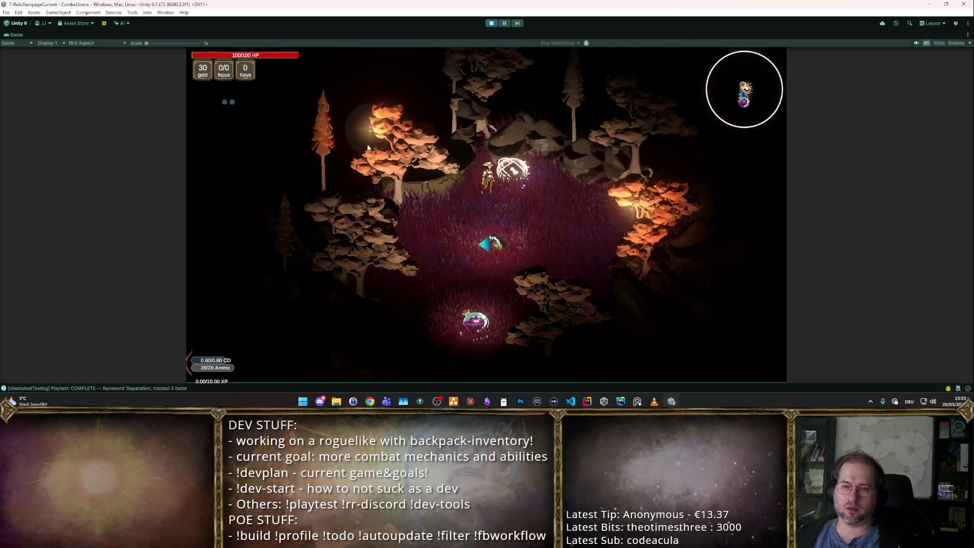
{"action": "key", "text": "1"}
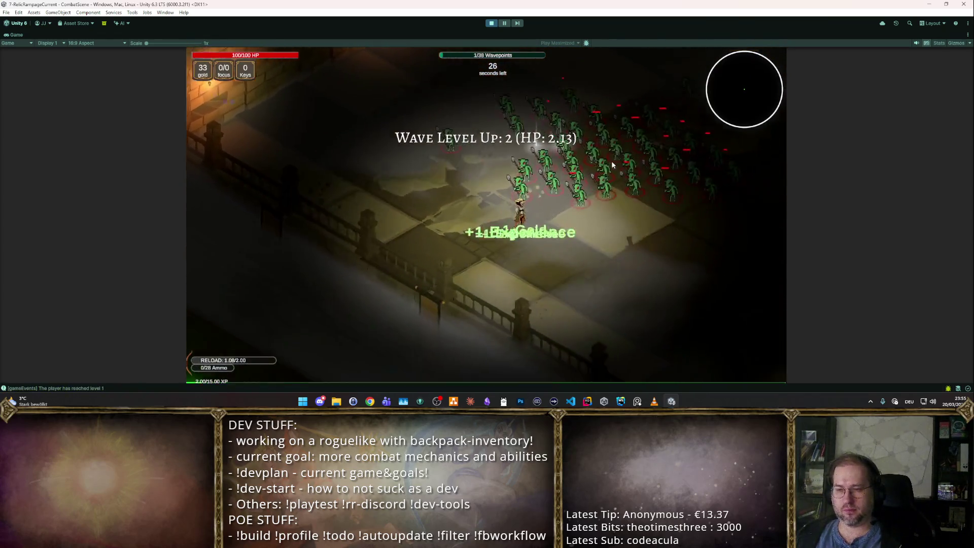
{"action": "left_click", "coordinate": [393, 146]}
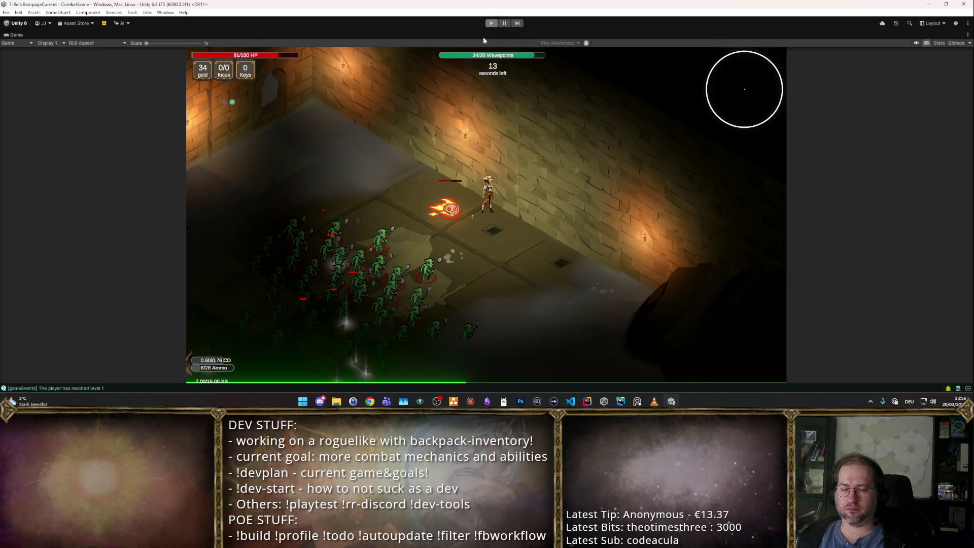
{"action": "left_click", "coordinate": [491, 23]}
Step: Start a playtest with the Runeword Editor moved aside and open the backpack inventory
{"action": "scroll", "coordinate": [386, 212], "scroll_direction": "down", "scroll_amount": 1}
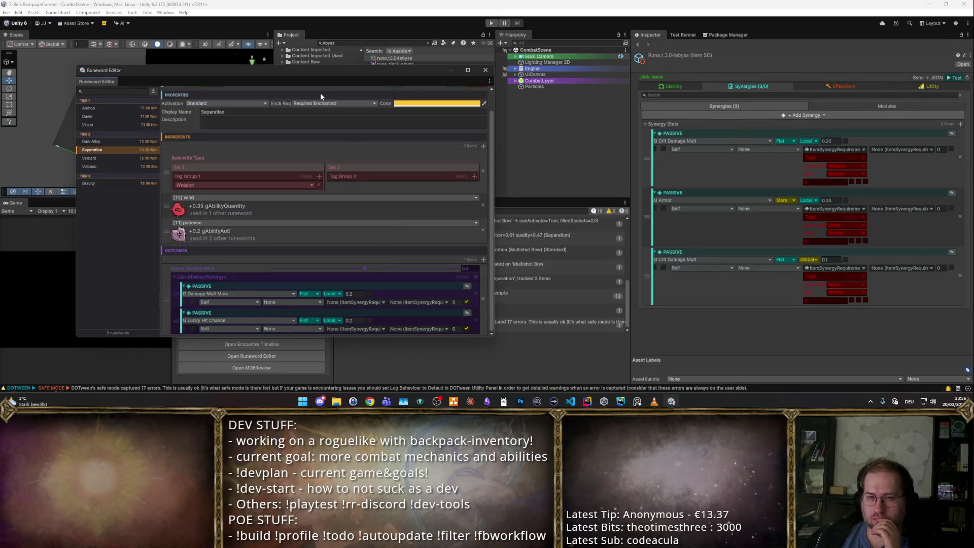
{"action": "left_click_drag", "start_coordinate": [334, 69], "coordinate": [688, 62]}
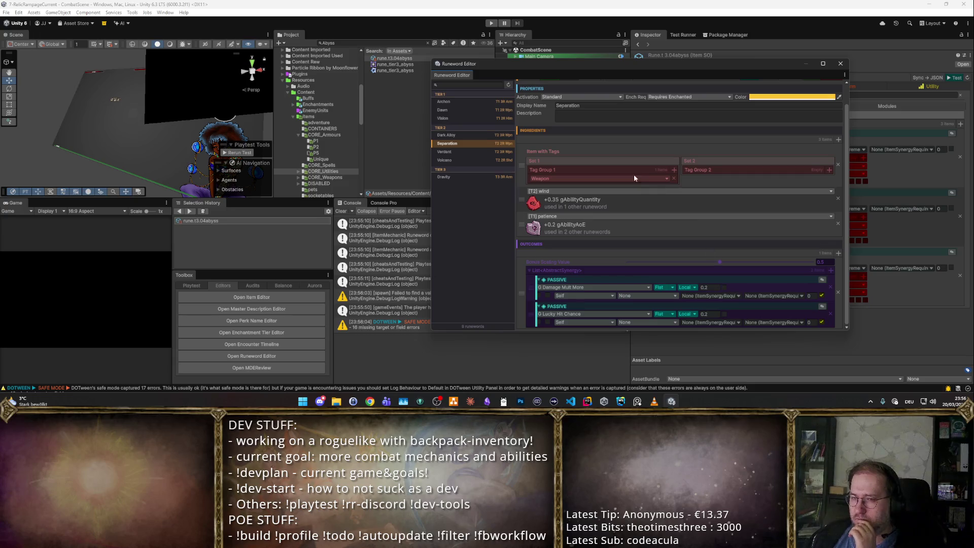
{"action": "left_click", "coordinate": [491, 24]}
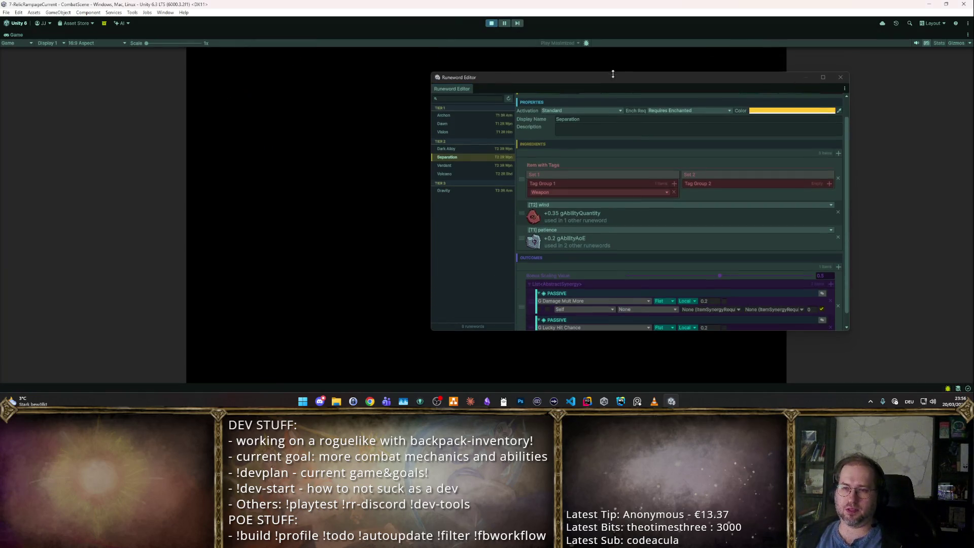
{"action": "left_click_drag", "start_coordinate": [611, 65], "coordinate": [747, 264]}
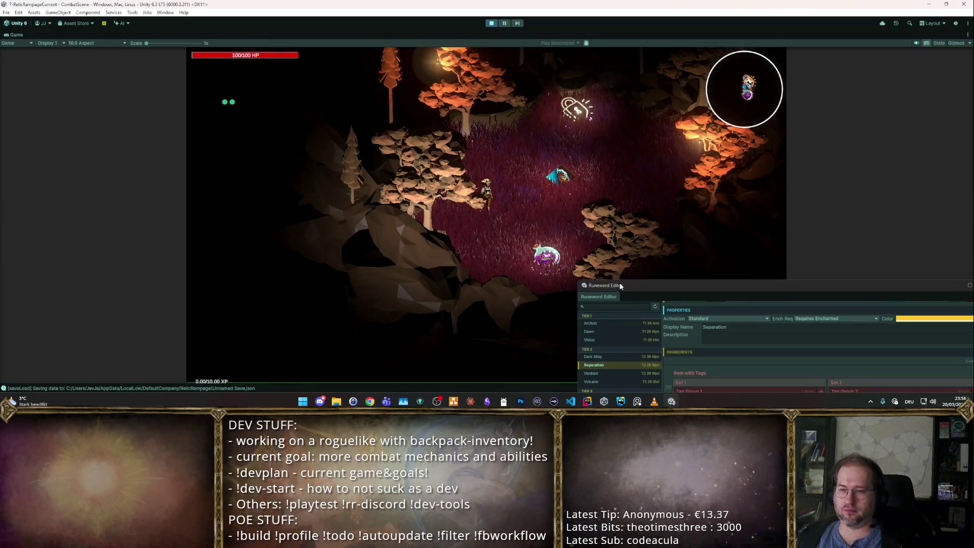
{"action": "left_click", "coordinate": [566, 183]}
{"action": "key", "text": "i"}
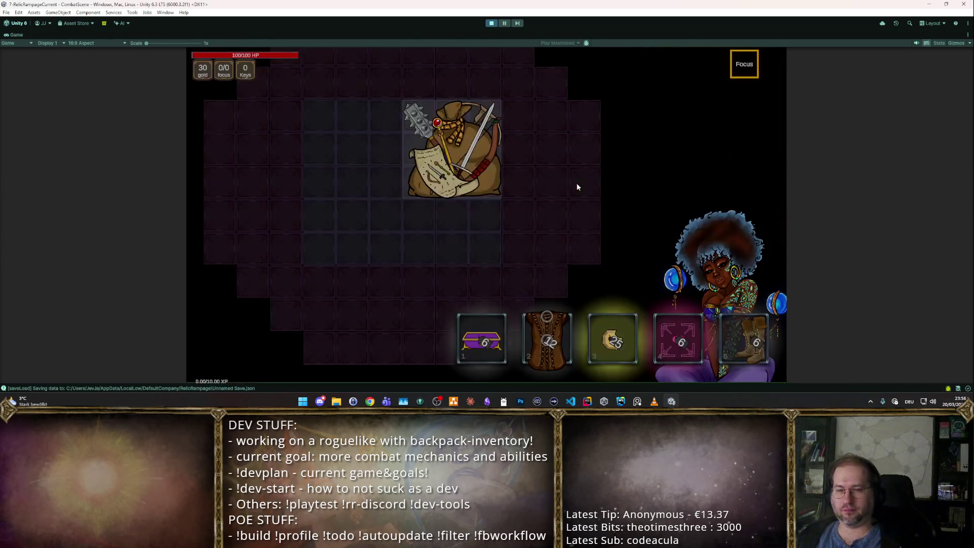
Step: Read the NullReferenceException stack trace in the Console and relaunch play mode
{"action": "key", "text": "shift+space"}
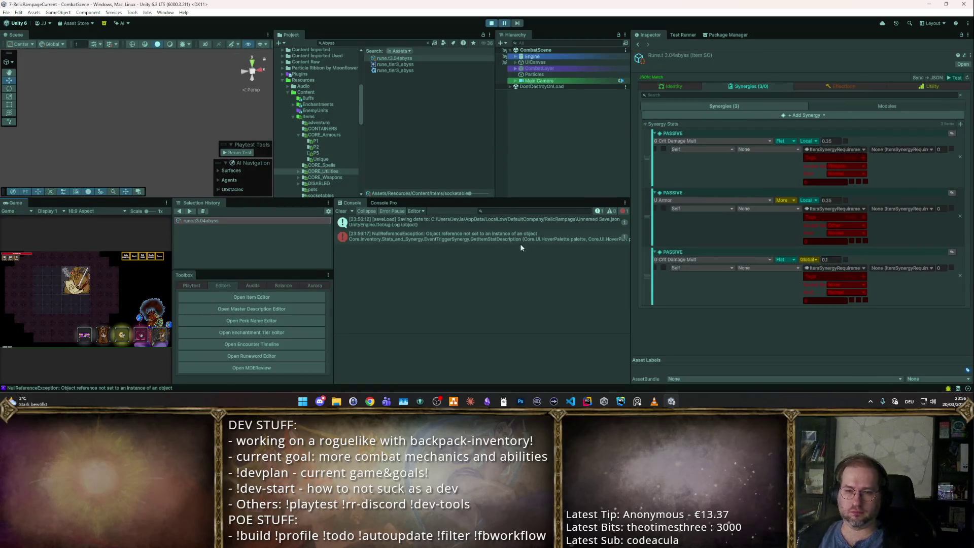
{"action": "left_click", "coordinate": [521, 239]}
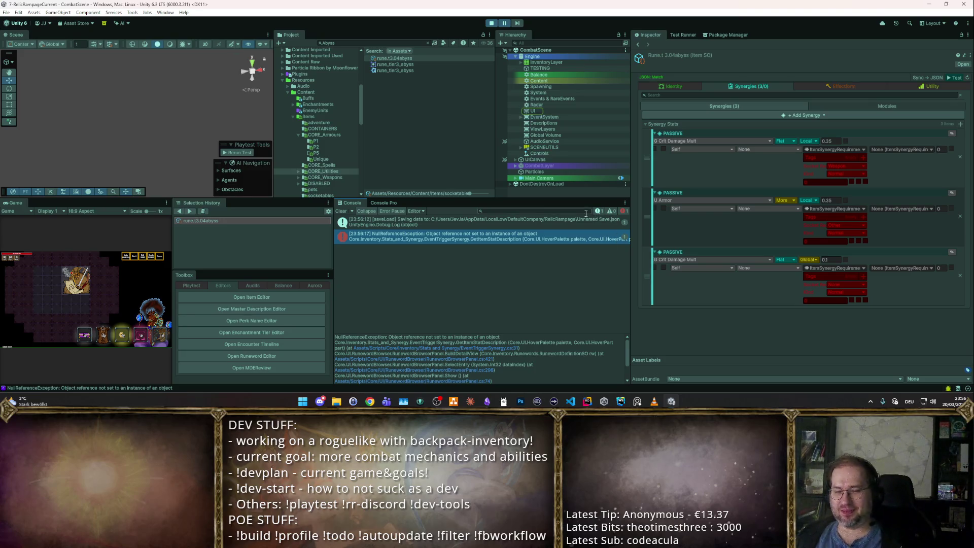
{"action": "left_click", "coordinate": [492, 23]}
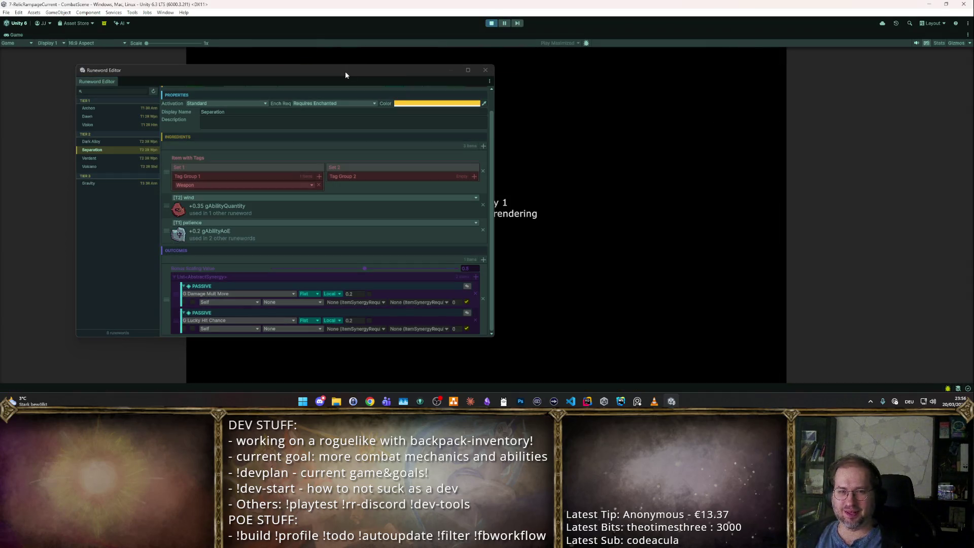
{"action": "mouse_move", "coordinate": [345, 71]}
{"action": "left_mouse_down"}
{"action": "mouse_move", "coordinate": [615, 80]}
{"action": "mouse_move", "coordinate": [611, 65]}
{"action": "left_mouse_up"}
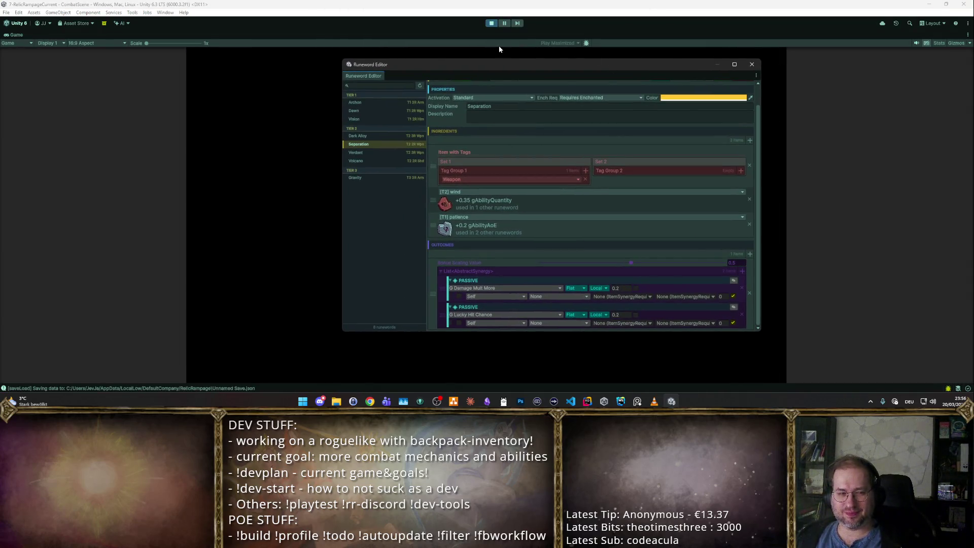
Step: Stop play mode and move the Runeword Editor aside to show Separation's header
{"action": "left_click", "coordinate": [491, 24]}
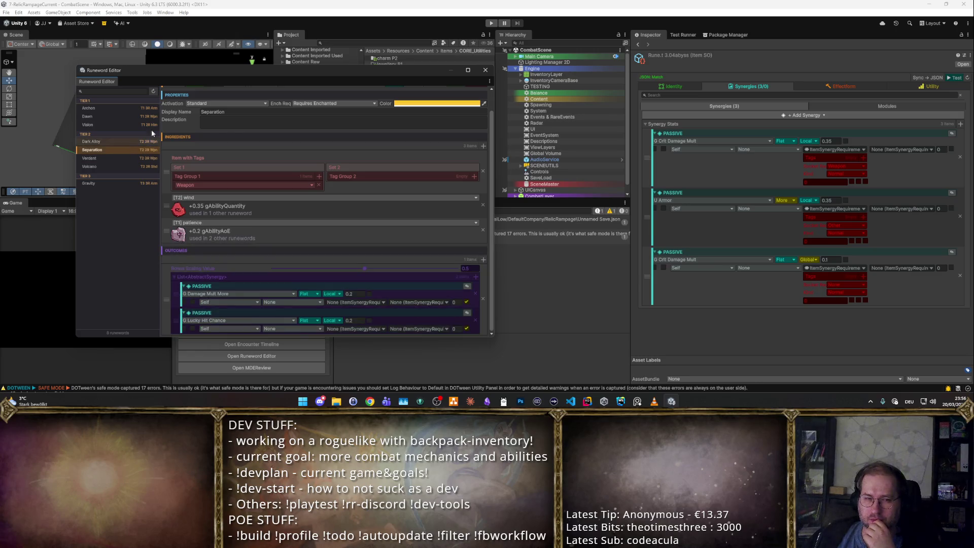
{"action": "left_click_drag", "start_coordinate": [218, 74], "coordinate": [562, 86]}
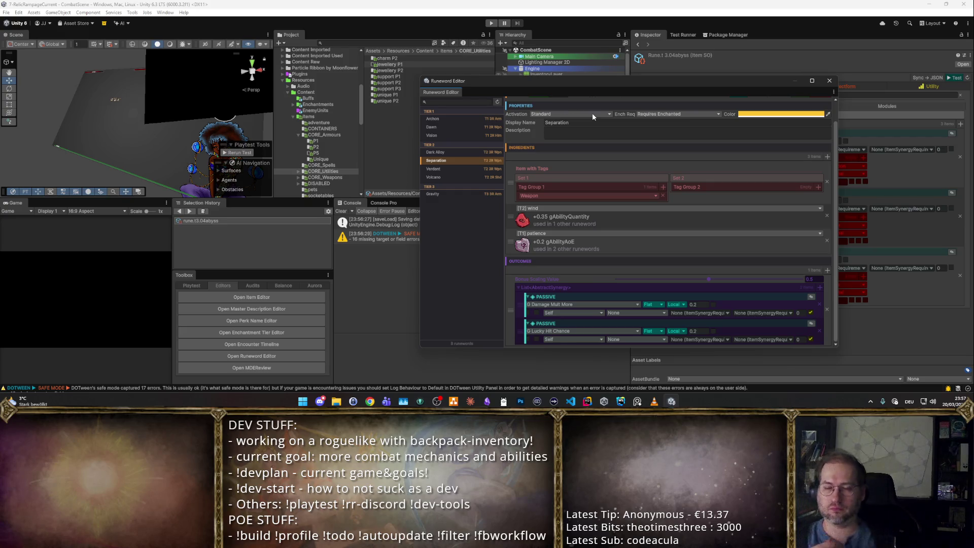
Step: Rename the Separation runeword to 'Journey' using the header's Rename prompt
{"action": "scroll", "coordinate": [637, 227], "scroll_direction": "up", "scroll_amount": 2}
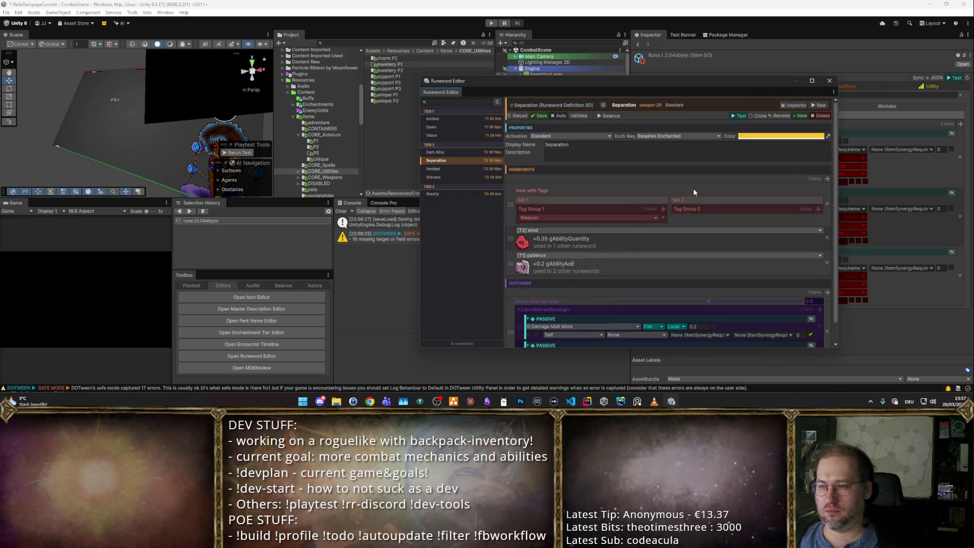
{"action": "left_click", "coordinate": [769, 115]}
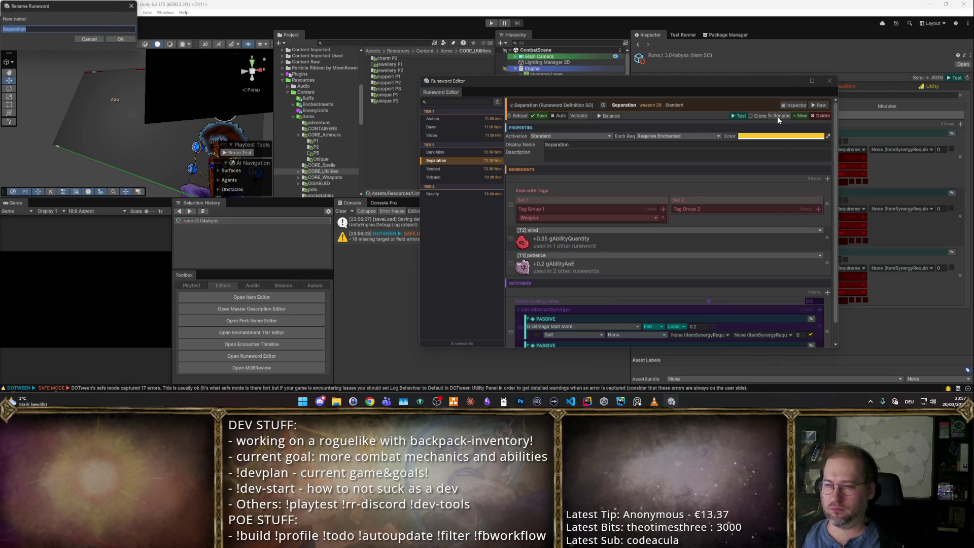
{"action": "left_click_drag", "start_coordinate": [42, 12], "coordinate": [533, 166]}
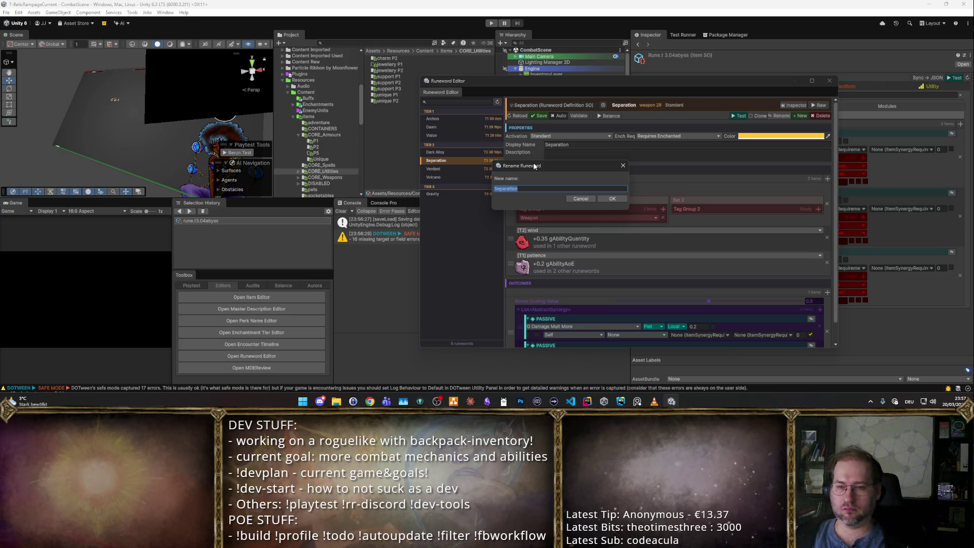
{"action": "type", "text": "Journey"}
{"action": "key", "text": "Return"}
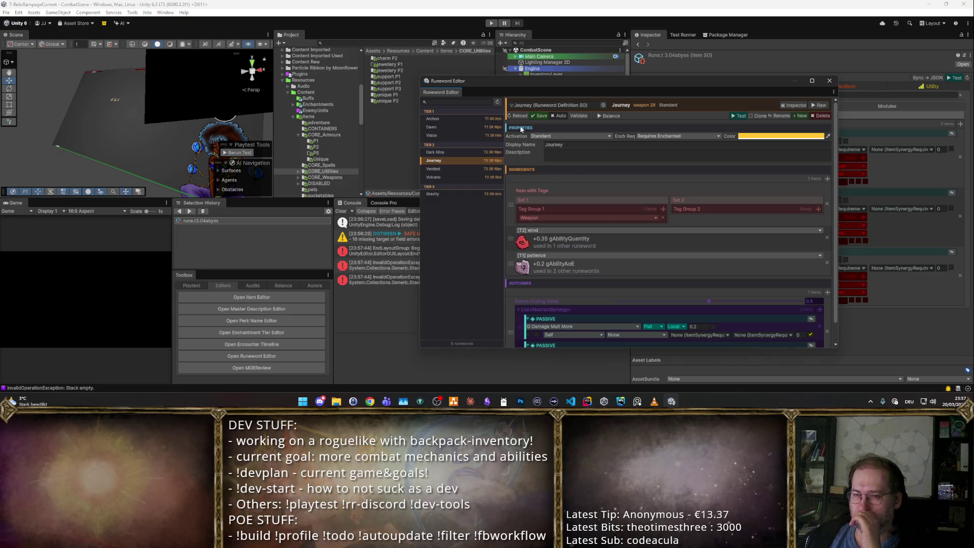
Step: Look at Verdant, reselect Journey, and launch its in-game playtest
{"action": "left_click", "coordinate": [465, 168]}
{"action": "left_click", "coordinate": [463, 161]}
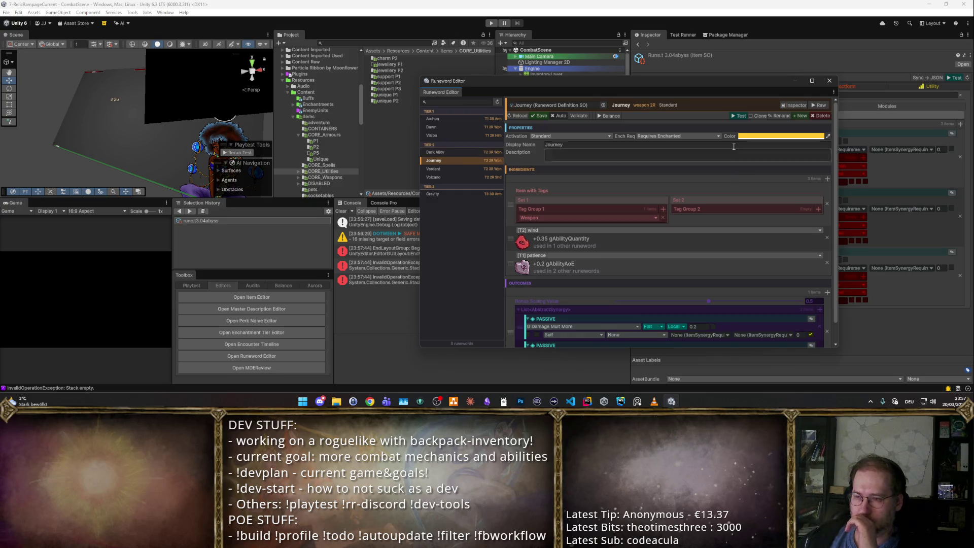
{"action": "left_click", "coordinate": [740, 116]}
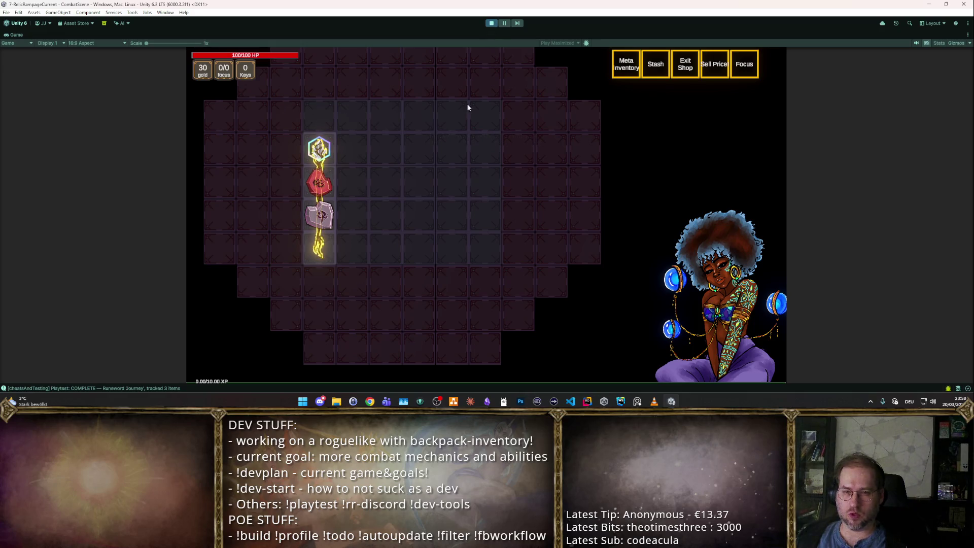
Step: Stop play mode, rerun the Journey test, and stop it again
{"action": "left_click", "coordinate": [492, 23]}
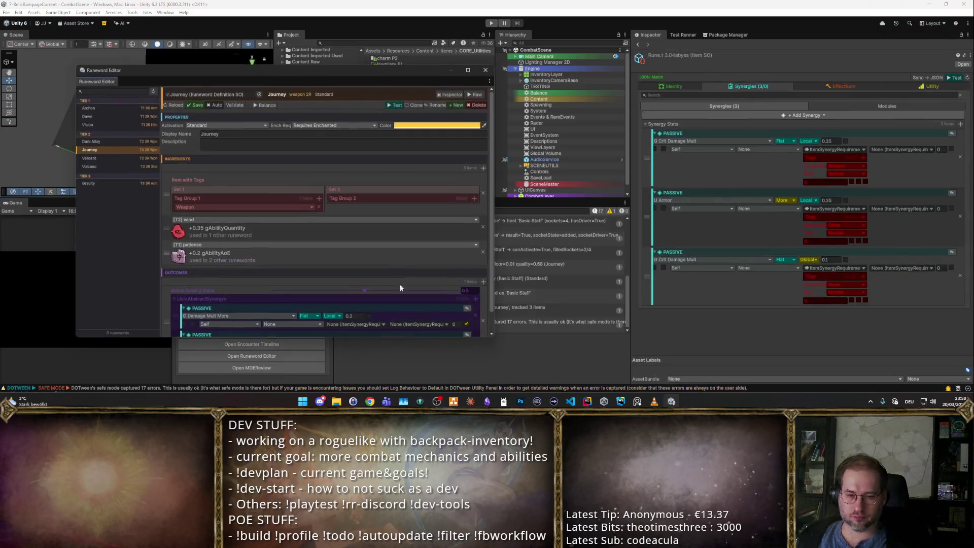
{"action": "left_click", "coordinate": [394, 104]}
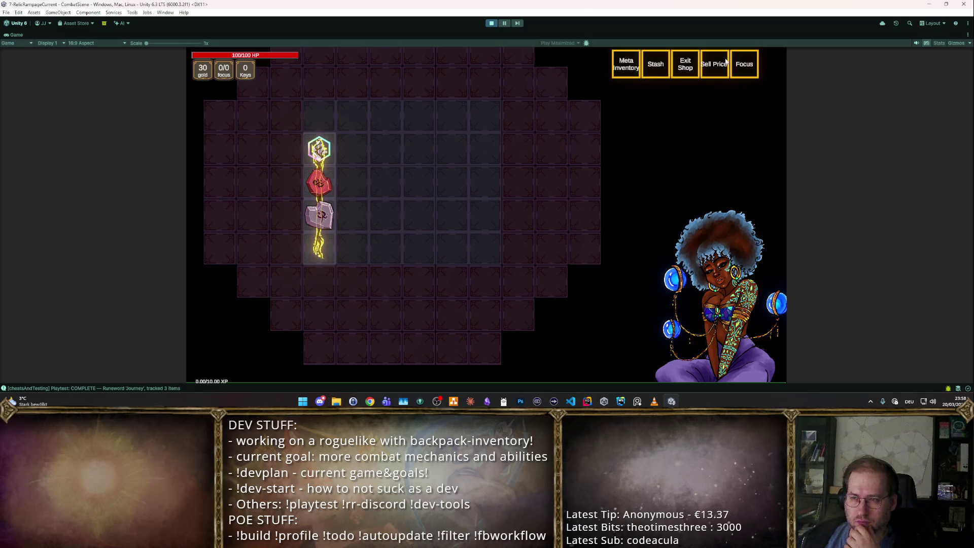
{"action": "left_click", "coordinate": [492, 23]}
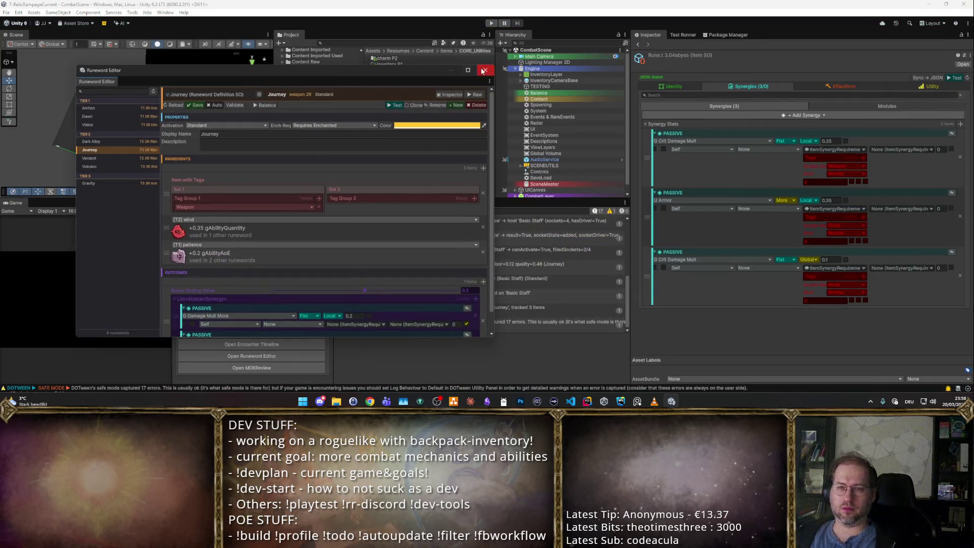
Step: Reopen the Runeword Editor from the CombatScene asset, select Journey, and launch its playtest
{"action": "left_click", "coordinate": [485, 70]}
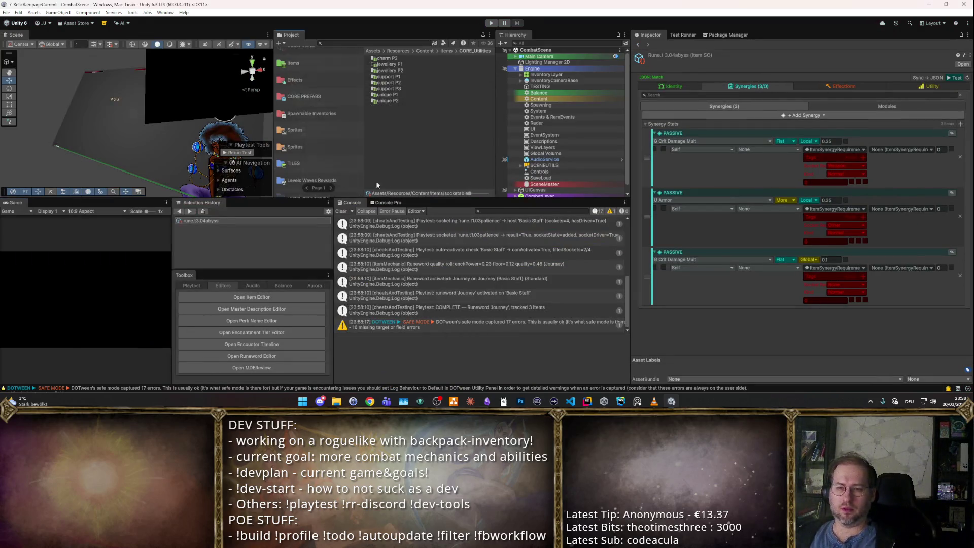
{"action": "scroll", "coordinate": [280, 182], "scroll_direction": "up", "scroll_amount": 5}
{"action": "left_click", "coordinate": [302, 56]}
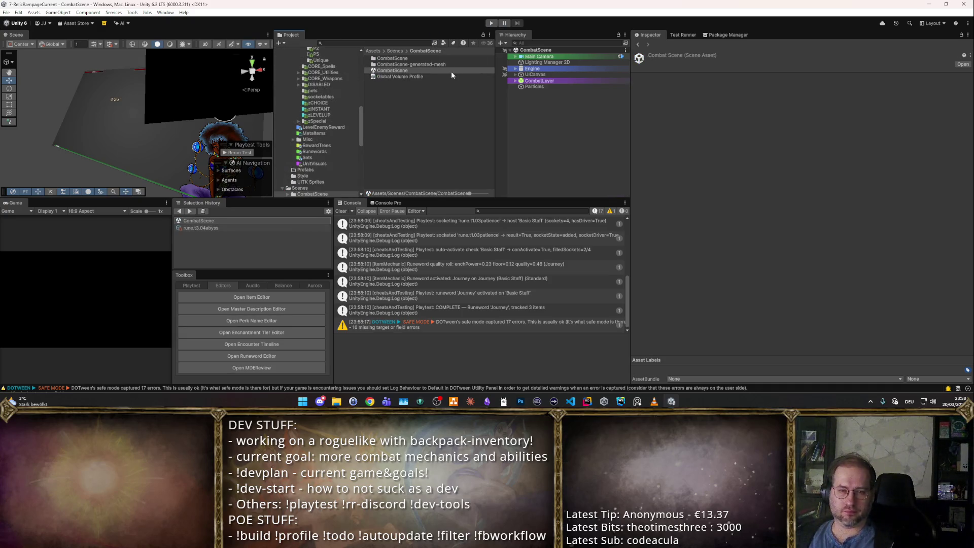
{"action": "left_click", "coordinate": [248, 357]}
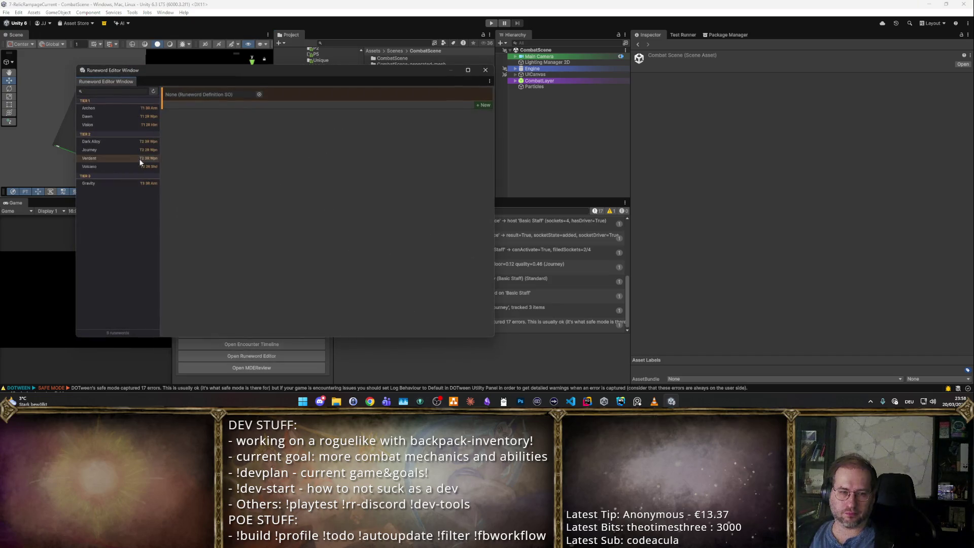
{"action": "left_click", "coordinate": [113, 150]}
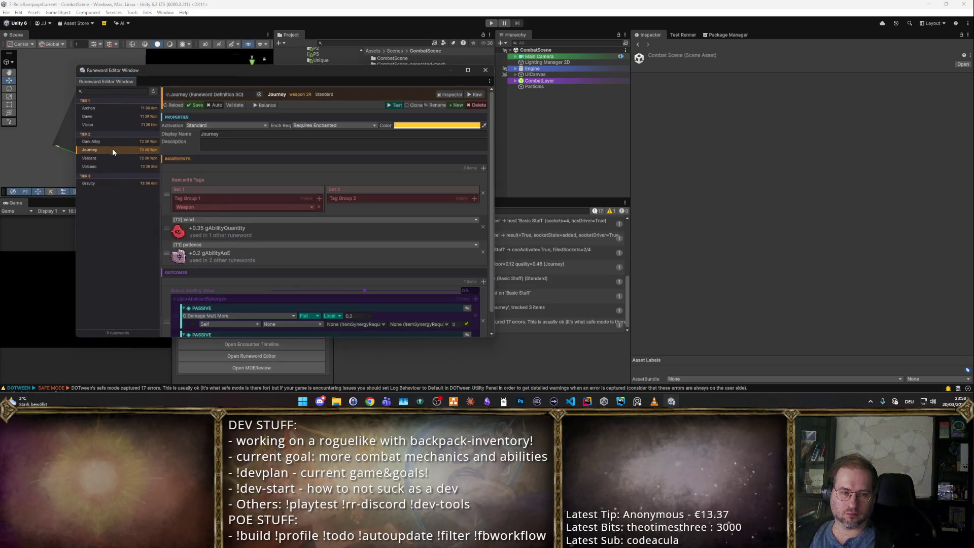
{"action": "left_click", "coordinate": [392, 104]}
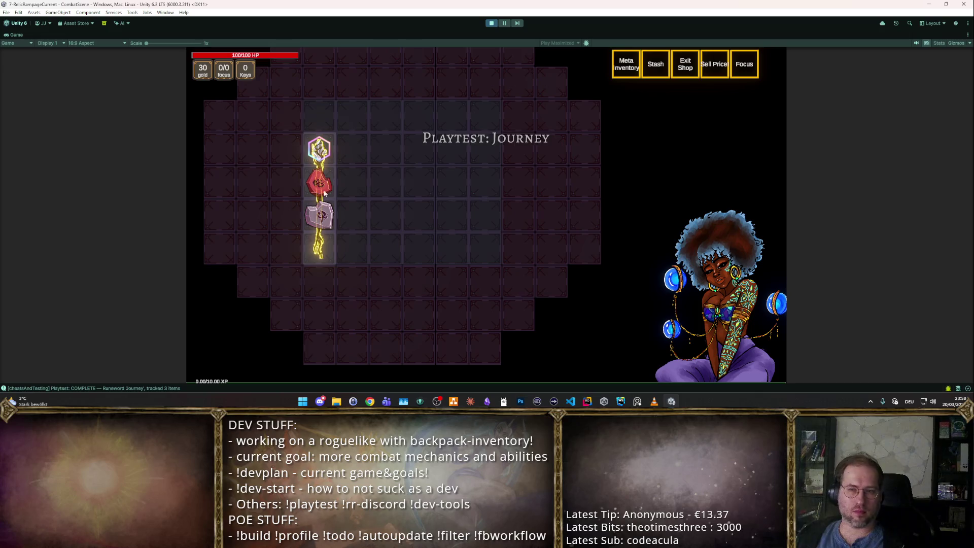
Step: Show all items in the cheat panel, then stop play mode
{"action": "key", "text": "F2"}
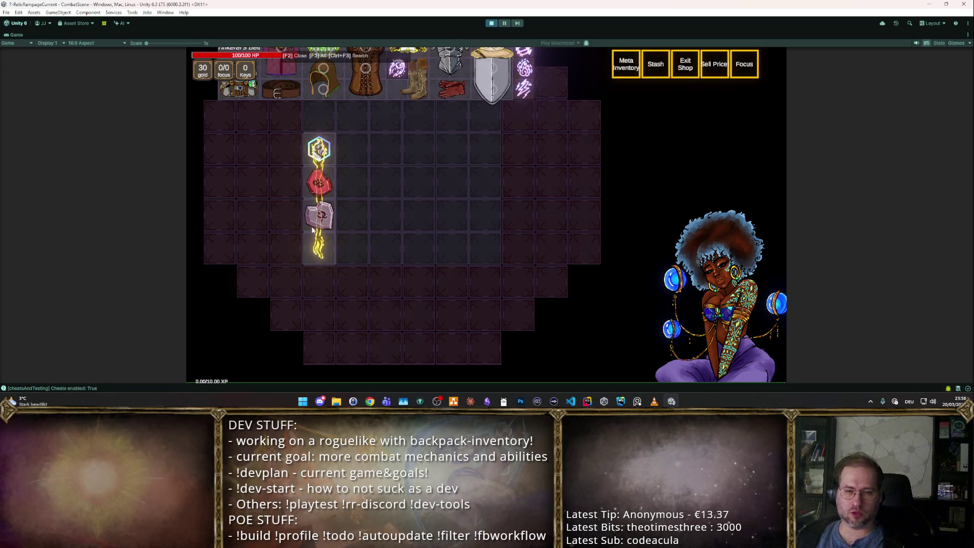
{"action": "key", "text": "F3"}
{"action": "key", "text": "F3"}
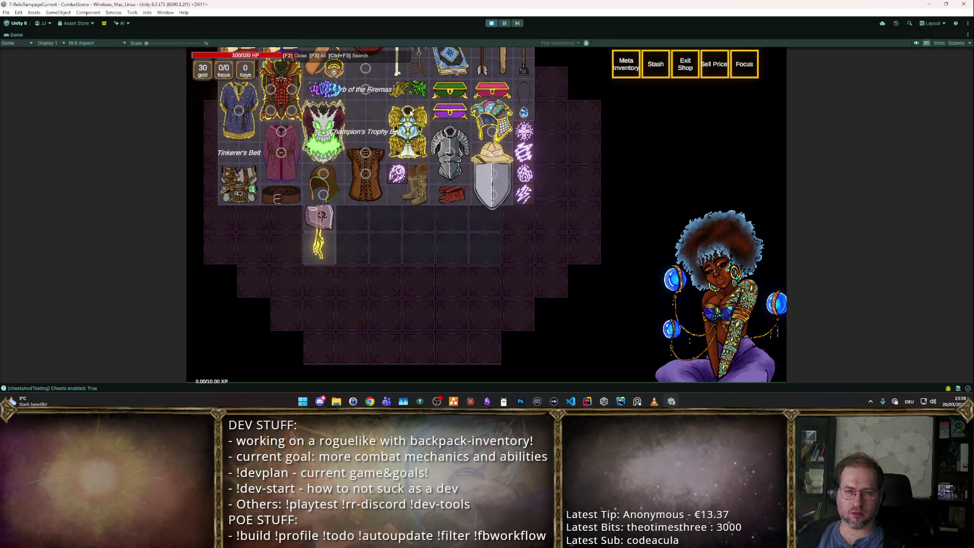
{"action": "left_click", "coordinate": [493, 24]}
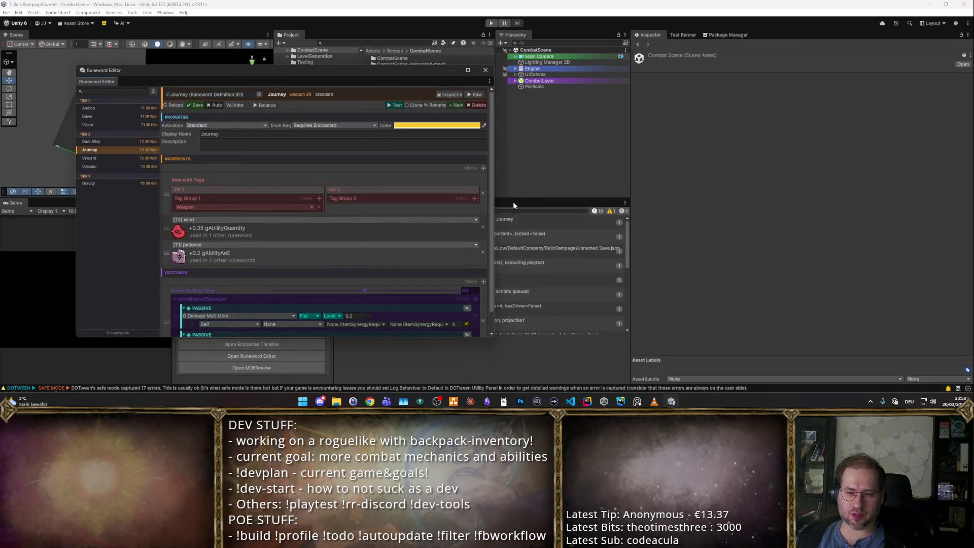
Step: Re-enter play mode and float the maximized Runeword Editor, showing Journey, over Unity
{"action": "key", "text": "ctrl+p"}
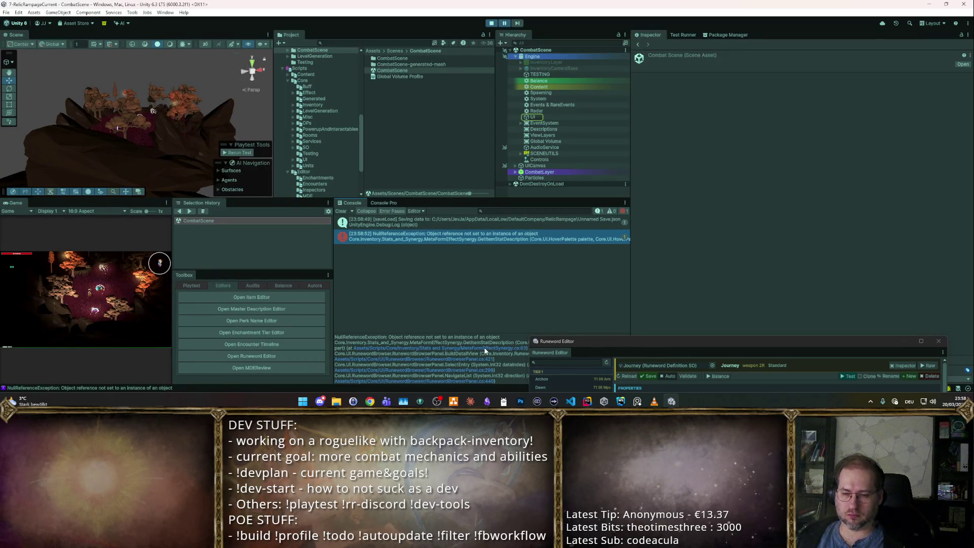
{"action": "double_click", "coordinate": [660, 342]}
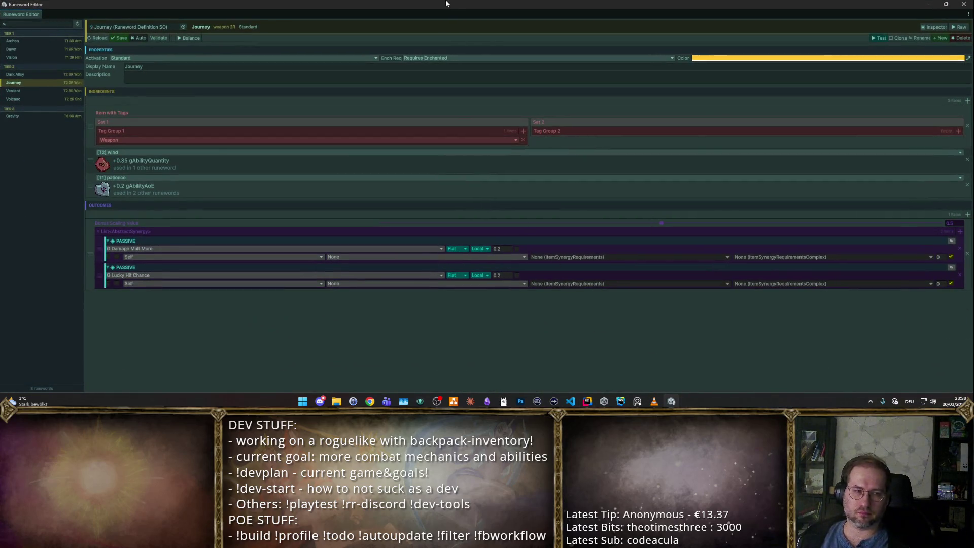
{"action": "mouse_move", "coordinate": [446, 4]}
{"action": "left_mouse_down"}
{"action": "mouse_move", "coordinate": [561, 95]}
{"action": "mouse_move", "coordinate": [541, 59]}
{"action": "left_mouse_up"}
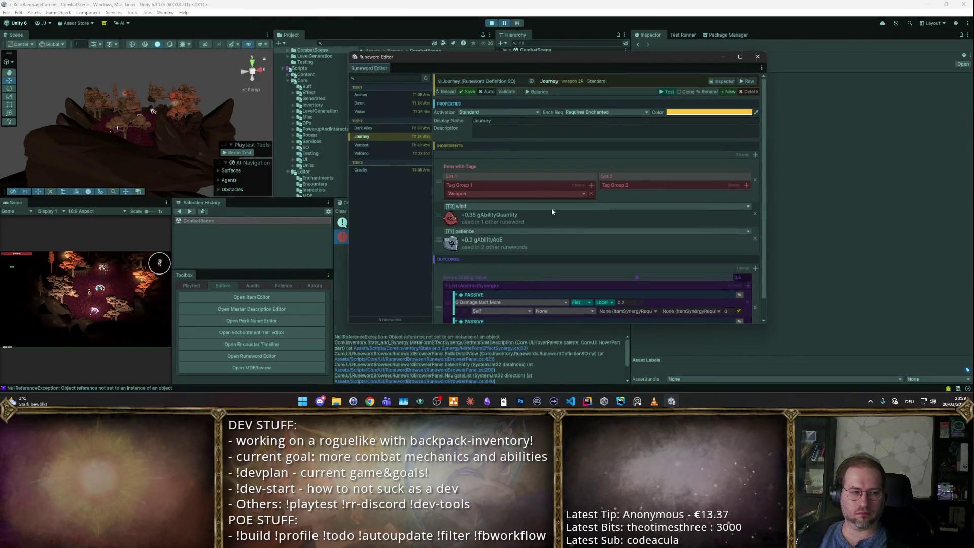
Step: Scroll through Journey's details, then view the Dark Alloy and Verdant runewords
{"action": "scroll", "coordinate": [552, 211], "scroll_direction": "down", "scroll_amount": 2}
{"action": "scroll", "coordinate": [564, 215], "scroll_direction": "up", "scroll_amount": 2}
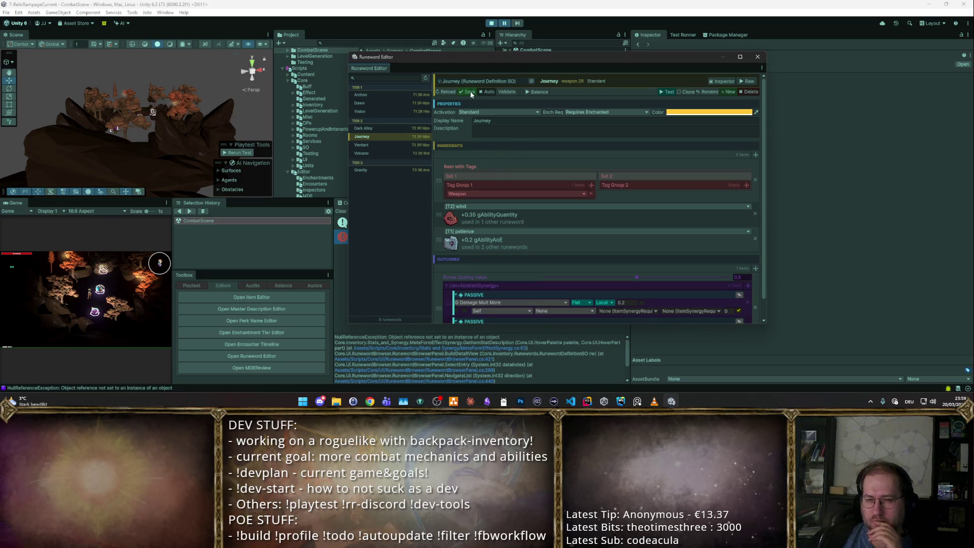
{"action": "scroll", "coordinate": [592, 263], "scroll_direction": "down", "scroll_amount": 1}
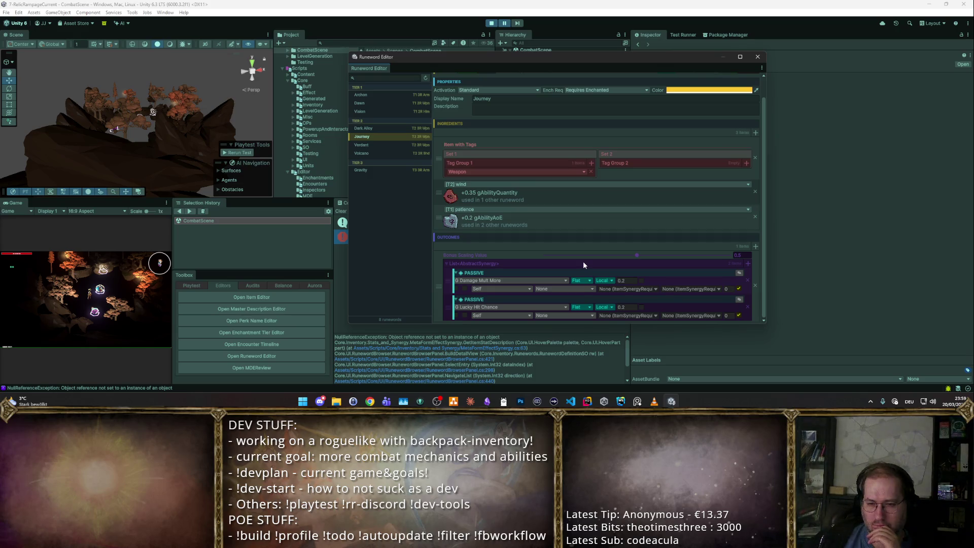
{"action": "left_click", "coordinate": [397, 127]}
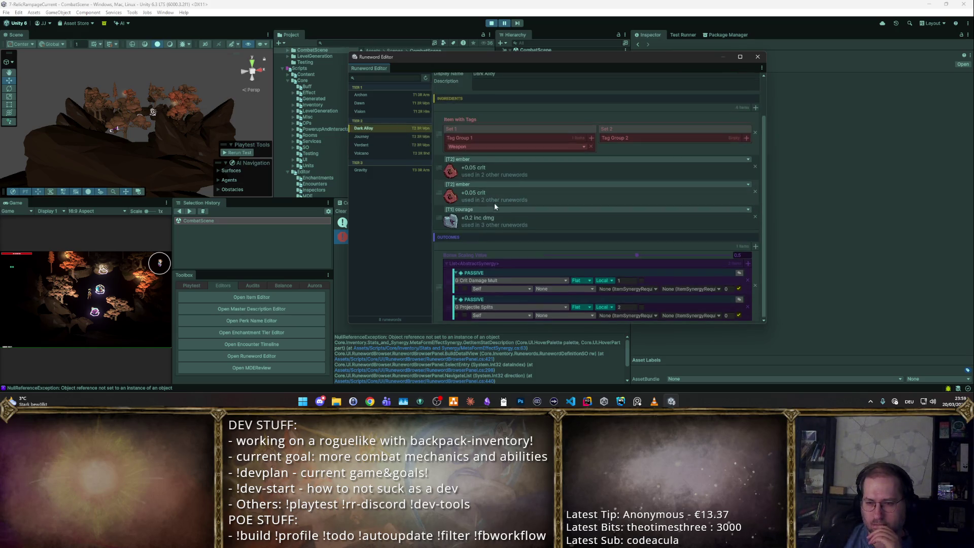
{"action": "left_click", "coordinate": [405, 145]}
Step: Step through Volcano, Gravity and Dawn, ending on Vision with patience and courage runes
{"action": "scroll", "coordinate": [504, 206], "scroll_direction": "down", "scroll_amount": 1}
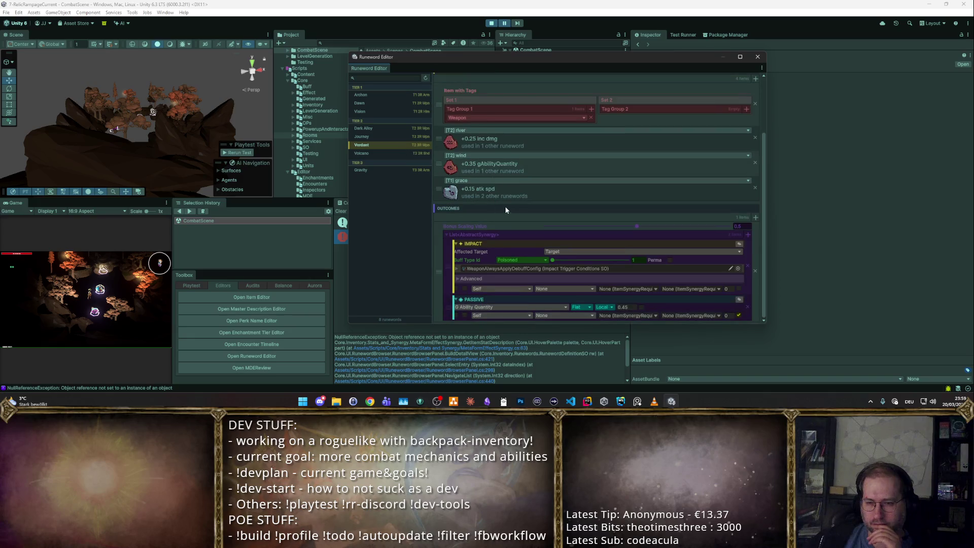
{"action": "left_click", "coordinate": [376, 151]}
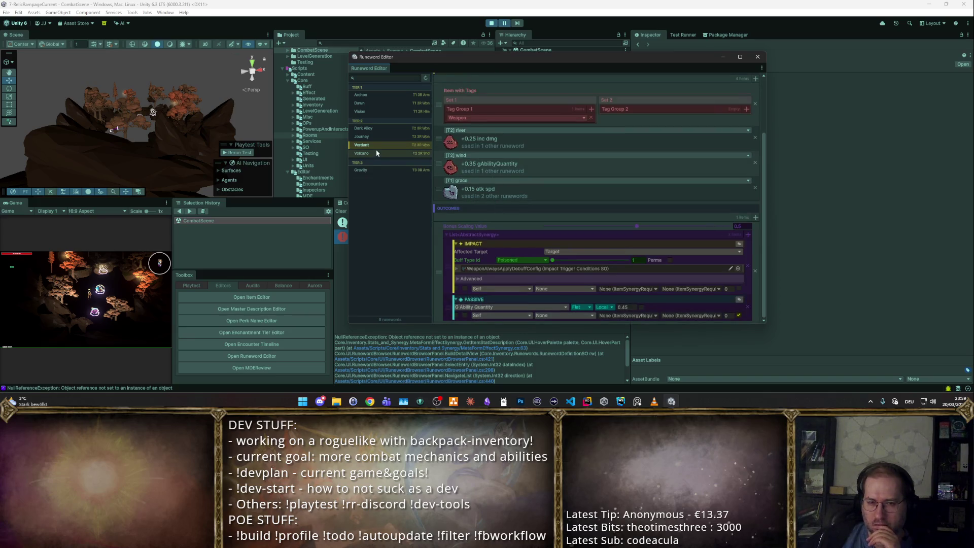
{"action": "scroll", "coordinate": [471, 198], "scroll_direction": "down", "scroll_amount": 2}
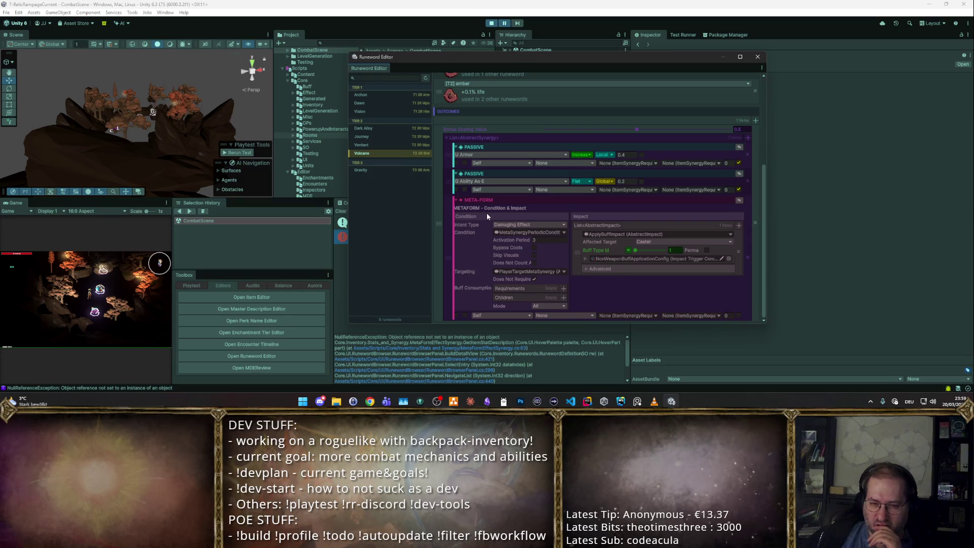
{"action": "key", "text": "Down"}
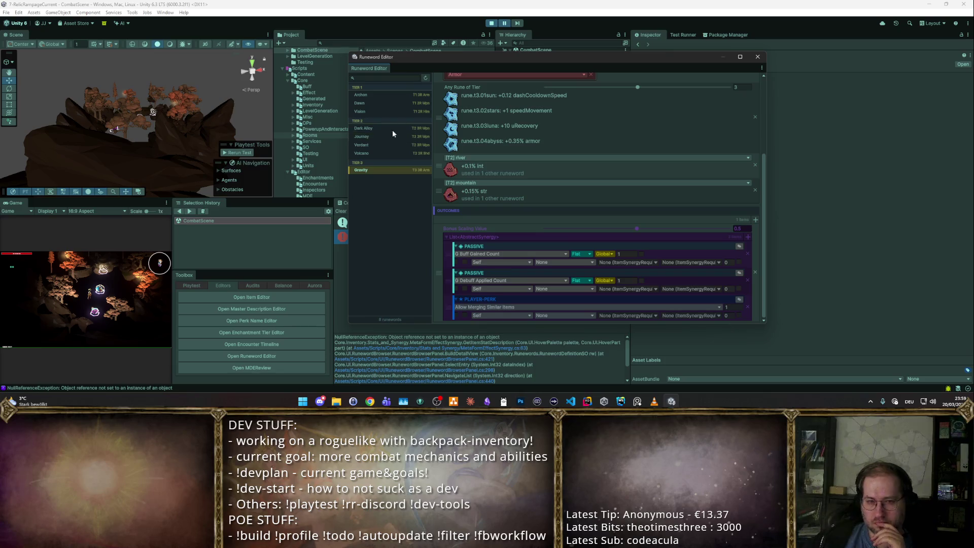
{"action": "left_click", "coordinate": [363, 104]}
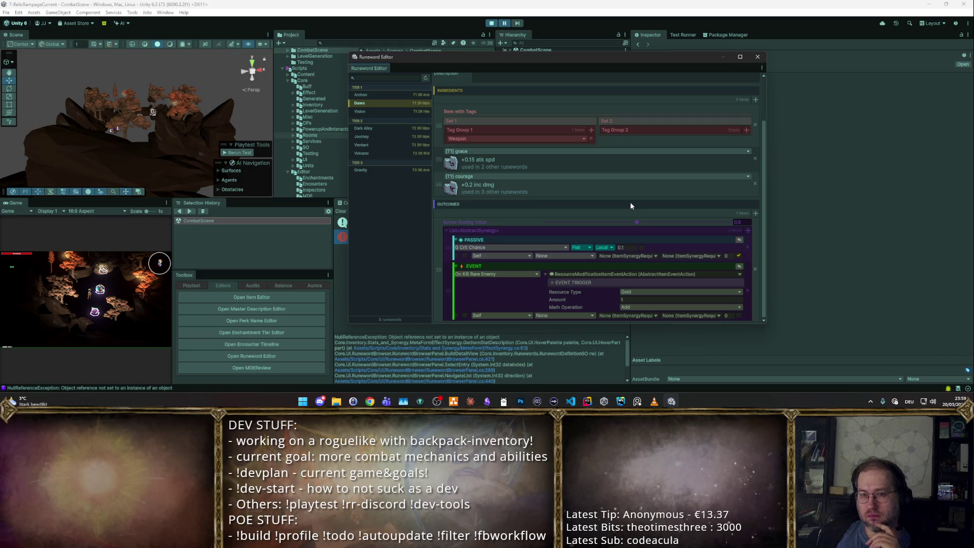
{"action": "left_click", "coordinate": [368, 110]}
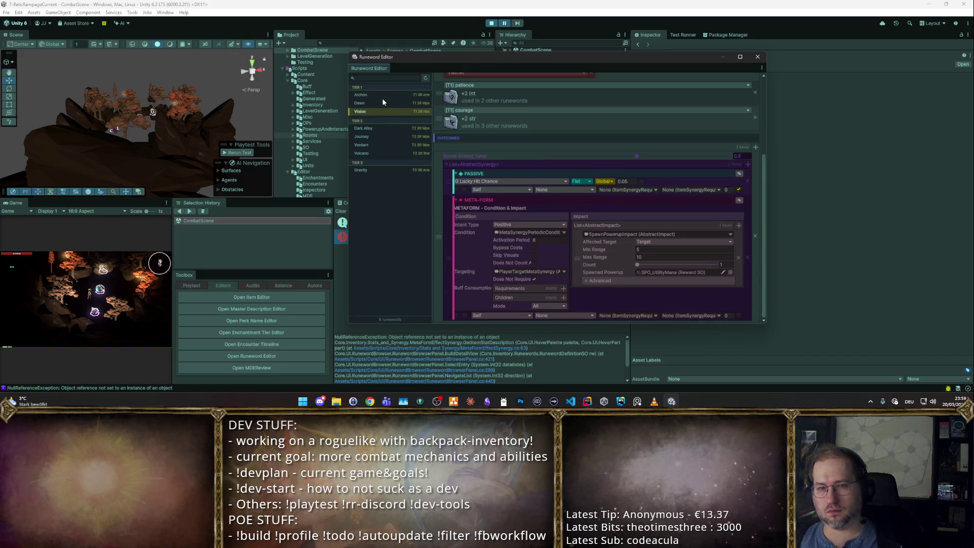
Step: Revisit the Archon and Gravity runewords, then return to Journey
{"action": "left_click", "coordinate": [382, 96]}
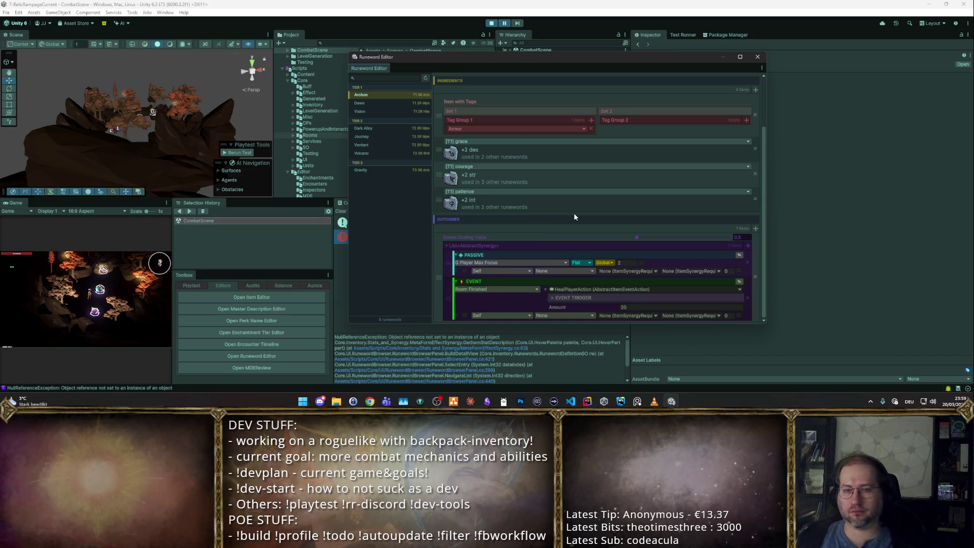
{"action": "left_click", "coordinate": [366, 153]}
{"action": "left_click", "coordinate": [367, 171]}
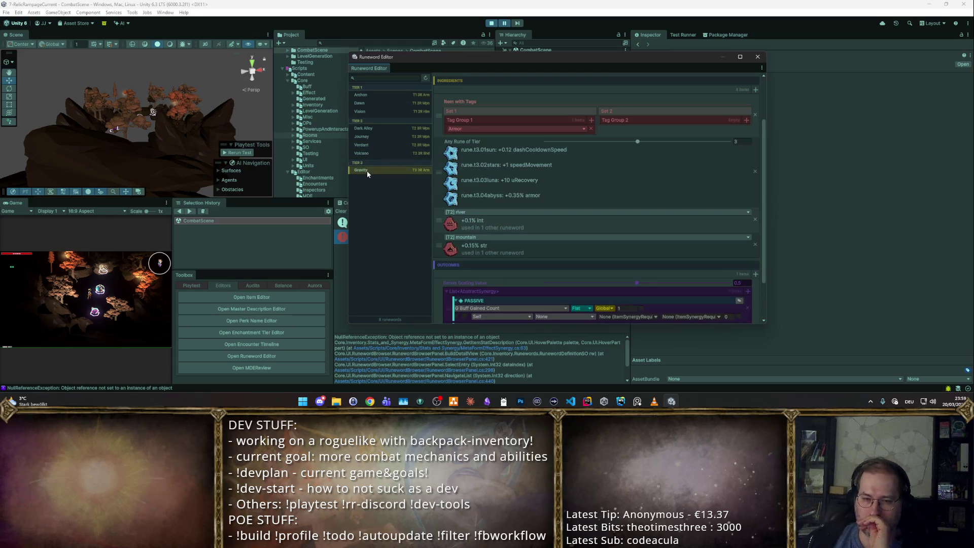
{"action": "left_click", "coordinate": [377, 154]}
{"action": "left_click", "coordinate": [384, 137]}
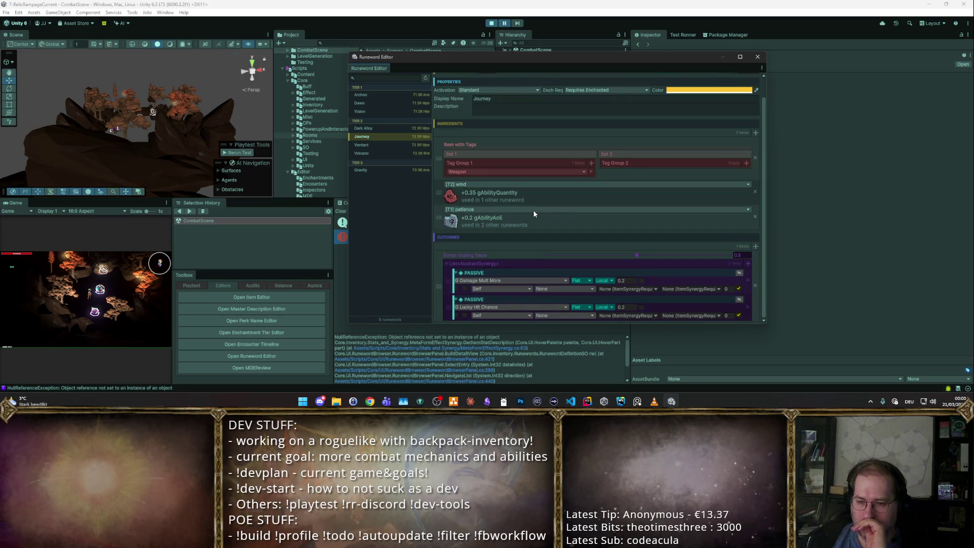
Step: View Volcano's definition: Shield item, mountain and ember runes, Local 0.4 Armor
{"action": "scroll", "coordinate": [485, 139], "scroll_direction": "up", "scroll_amount": 2}
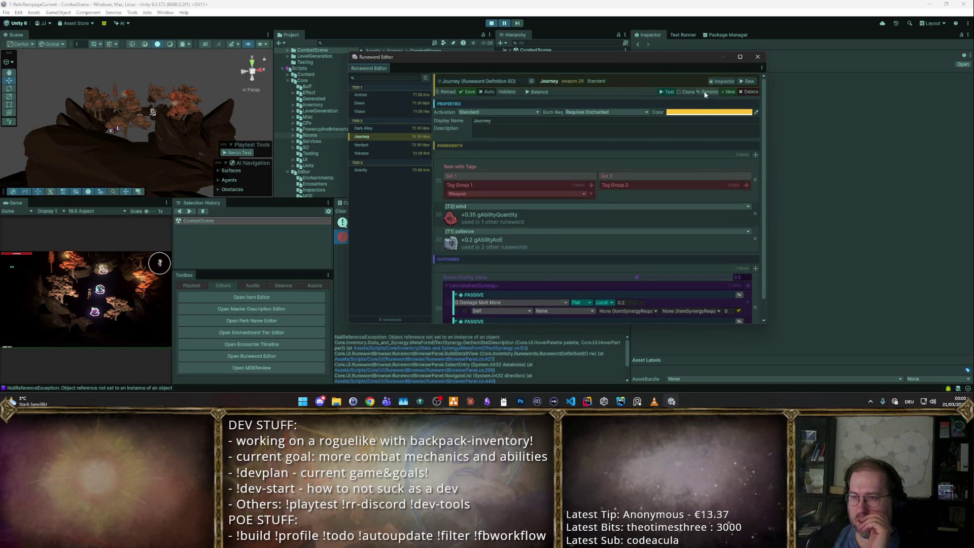
{"action": "left_click", "coordinate": [369, 152]}
{"action": "scroll", "coordinate": [481, 215], "scroll_direction": "down", "scroll_amount": 5}
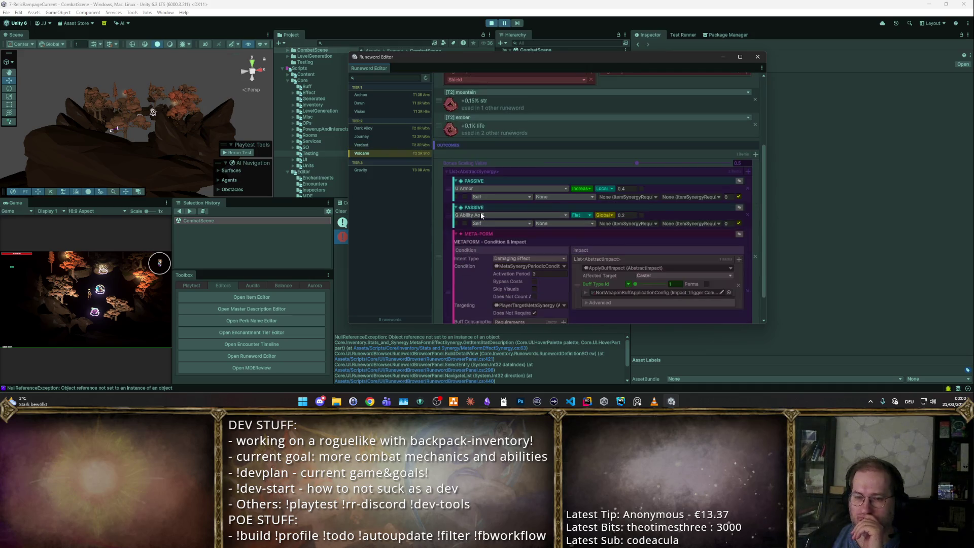
{"action": "scroll", "coordinate": [461, 152], "scroll_direction": "up", "scroll_amount": 10}
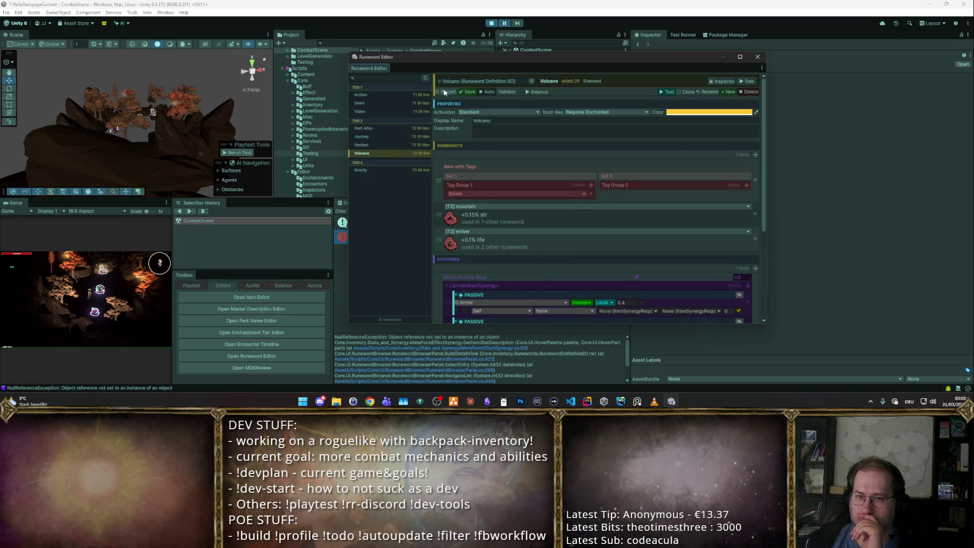